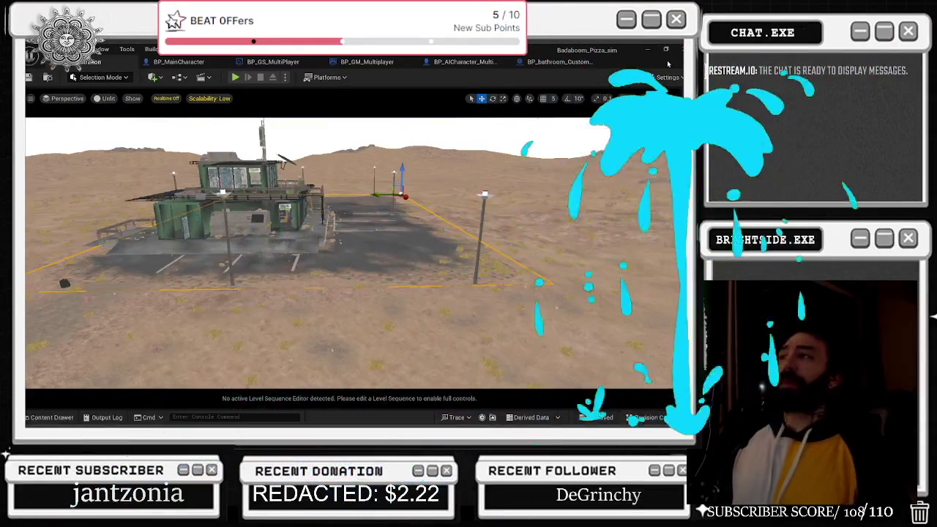
# - Search BP_bathroom_Customer for 'graffiti' and jump to the SpawnActor Bp Graffiti On Wall Decal node
pyautogui.click(561, 62)
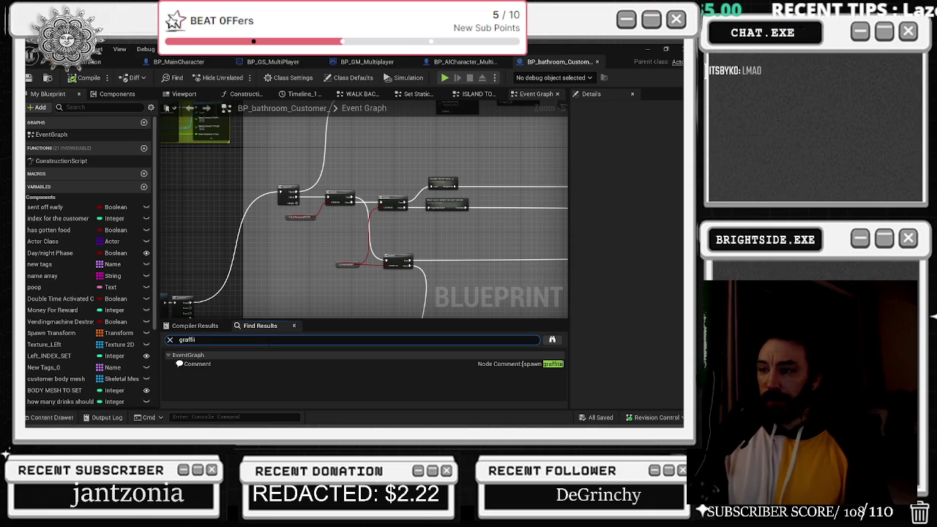
pyautogui.write('i')
pyautogui.click(275, 363)
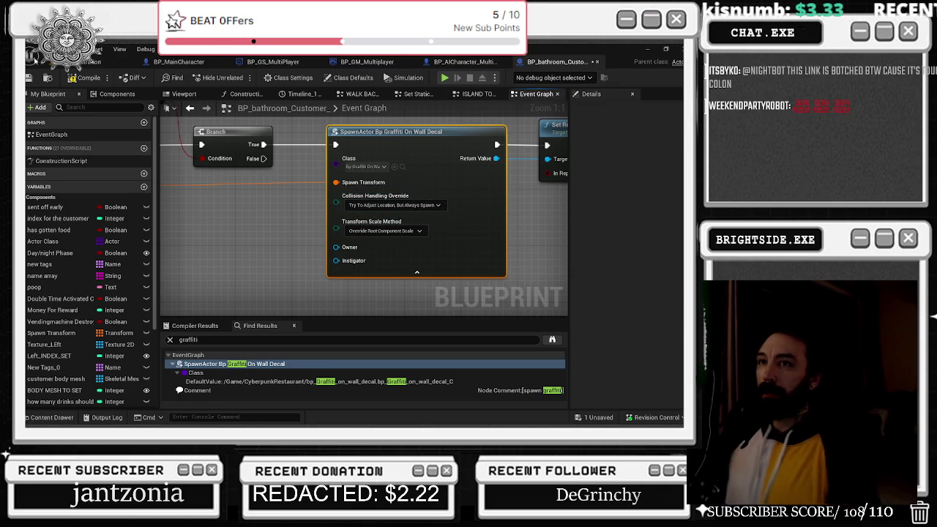
pyautogui.scroll(-1, 167, 214)
# - Pan to the graffiti server event's RANDOM transform nodes and open the Content Drawer at the AI folder
pyautogui.moveTo(167, 214)
pyautogui.mouseDown()
pyautogui.moveTo(218, 353)
pyautogui.moveTo(353, 206)
pyautogui.mouseUp()
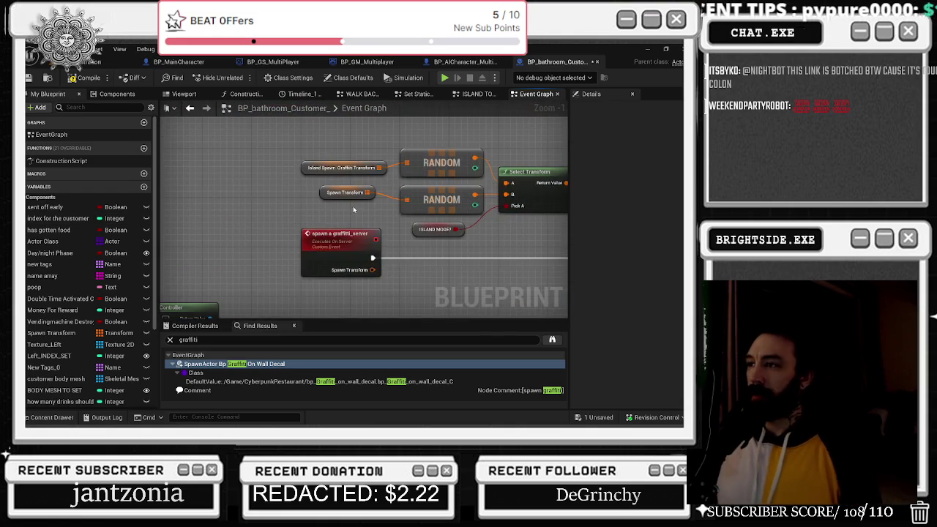
pyautogui.click(61, 419)
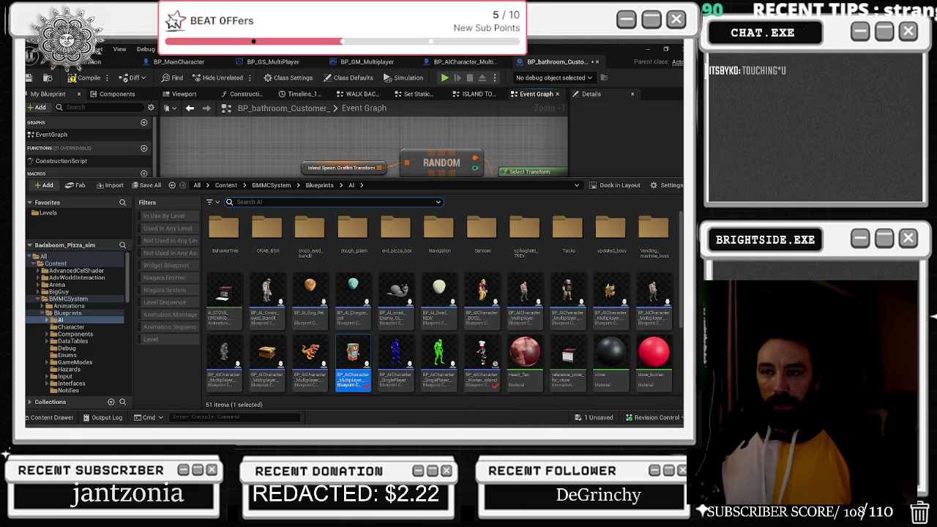
# - Search all project content for 'customer' (58 items) and open BP_DRIVE_THROUGH_CUSTOMER
pyautogui.click(80, 258)
pyautogui.write('c')
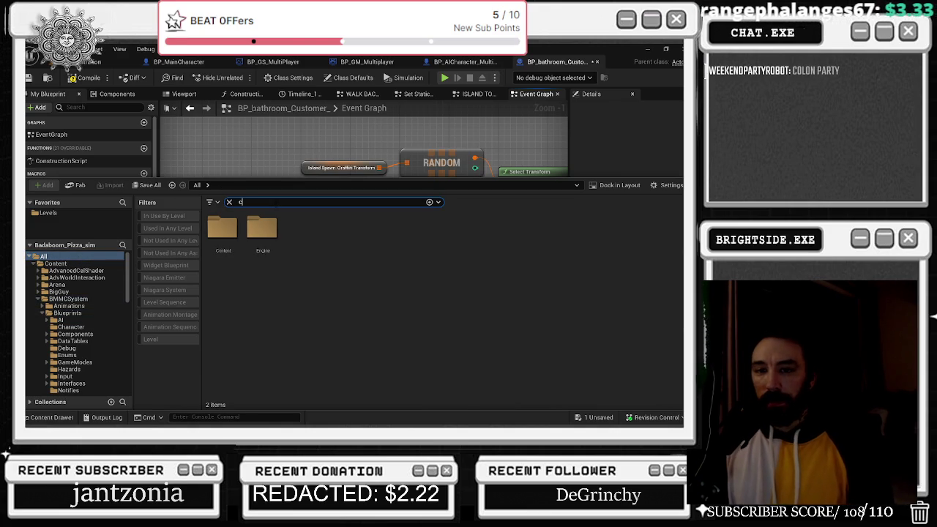
pyautogui.write('ustomer')
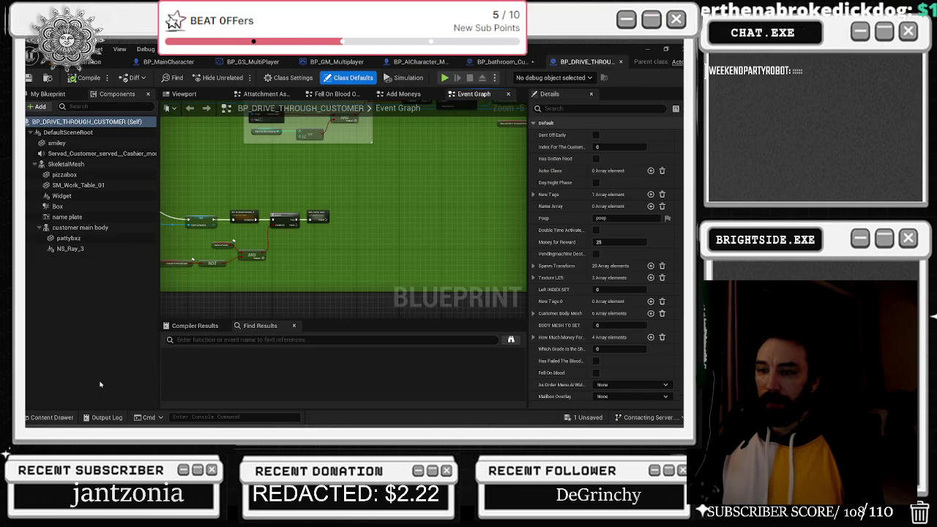
pyautogui.click(52, 418)
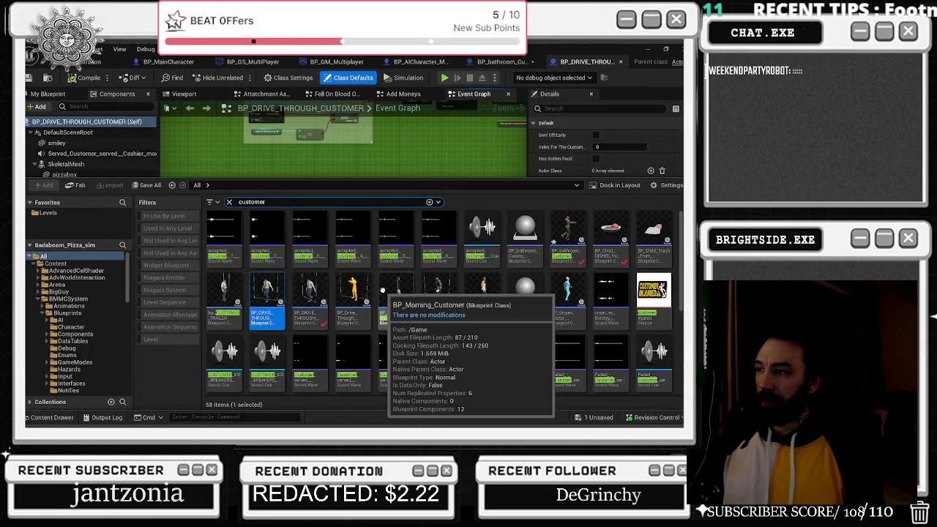
# - Open BP_Morning_Customer, review the drive-through fell-on-blood branch, and return to BP_bathroom_Customer
pyautogui.doubleClick(381, 291)
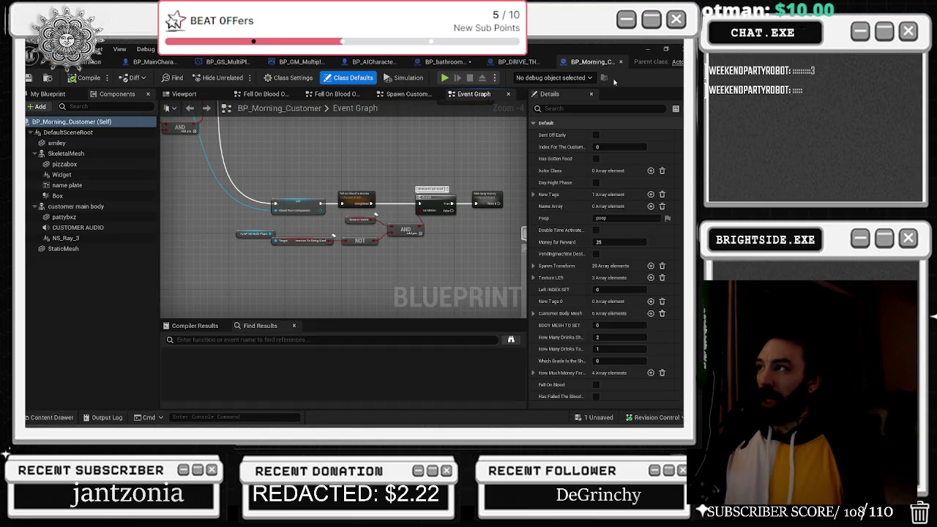
pyautogui.click(439, 63)
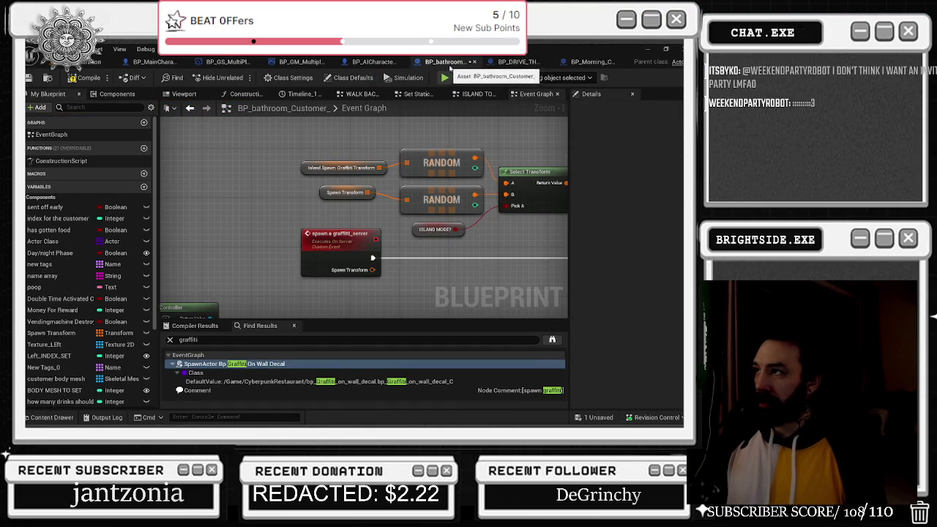
pyautogui.click(517, 61)
pyautogui.scroll(2, 242, 238)
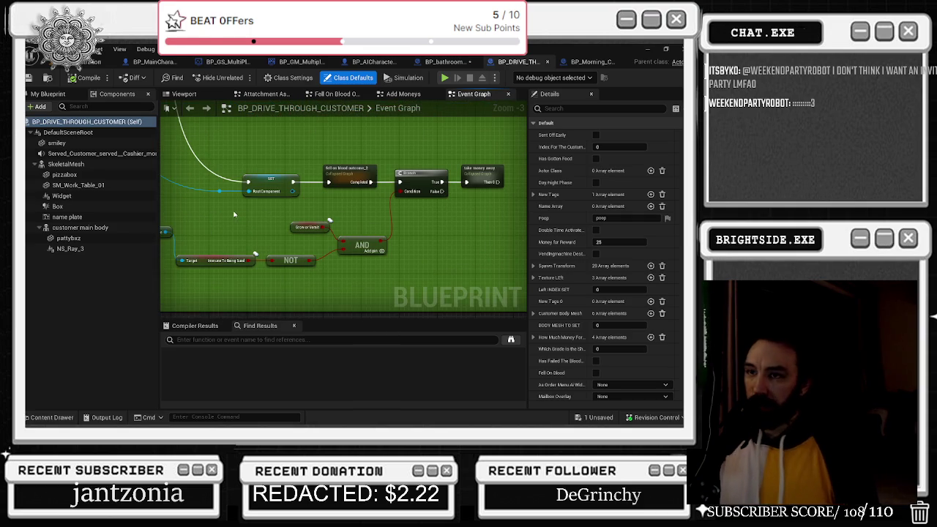
pyautogui.moveTo(411, 207); pyautogui.dragTo(409, 236)
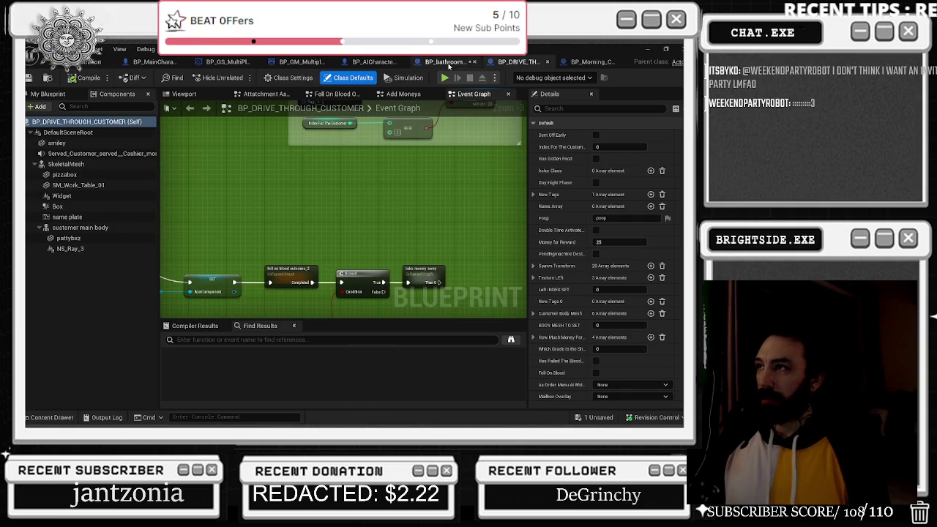
pyautogui.click(446, 61)
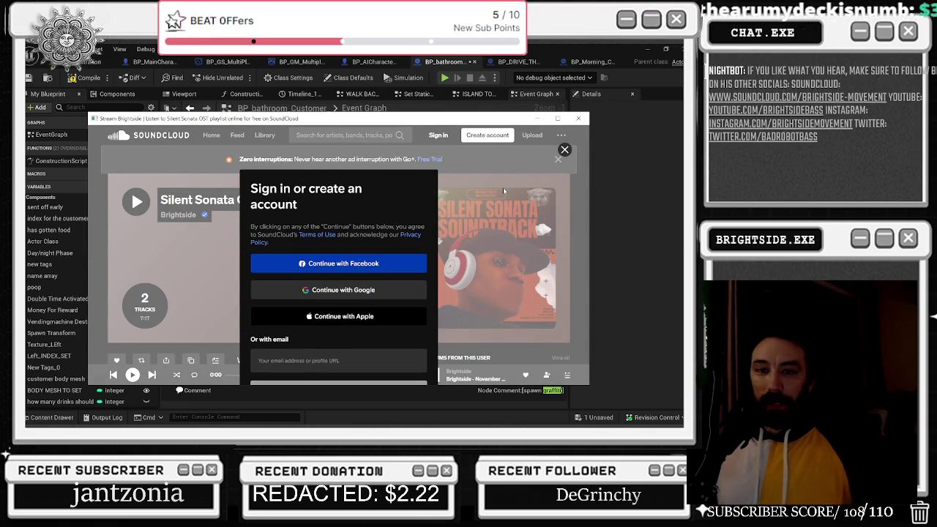
# - Close the SoundCloud window, minimize the Steam Dough or Die page, and switch to the streaming software
pyautogui.click(564, 149)
pyautogui.click(578, 118)
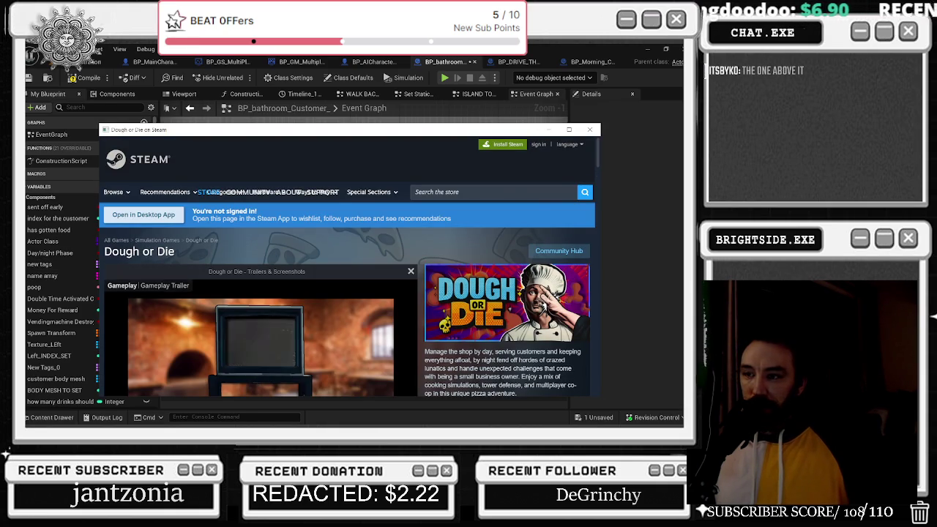
pyautogui.click(555, 131)
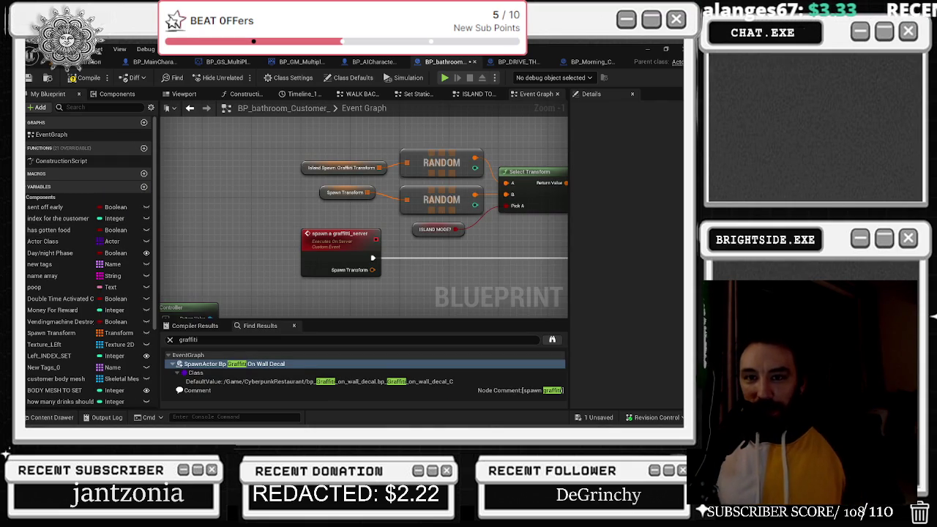
pyautogui.hotkey('alt', 'Tab')
pyautogui.scroll(-2, 438, 194)
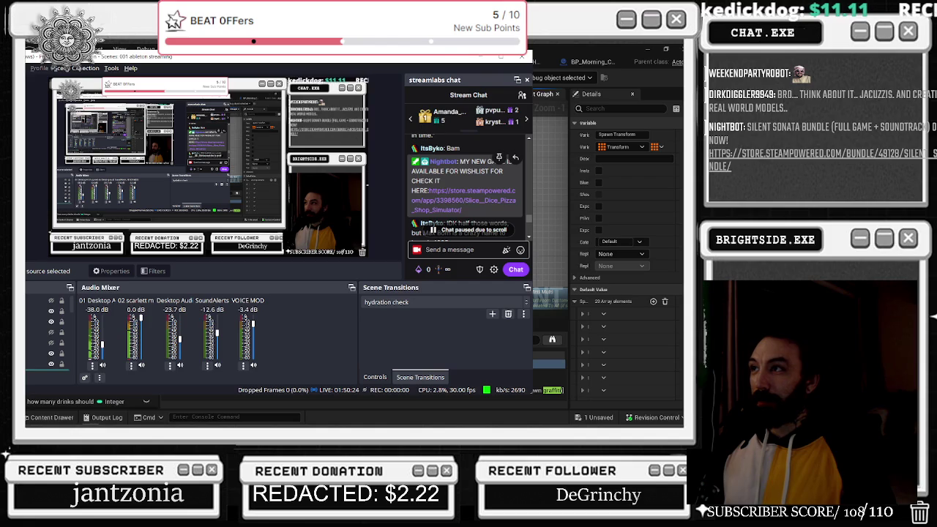
pyautogui.hotkey('alt', 'Tab')
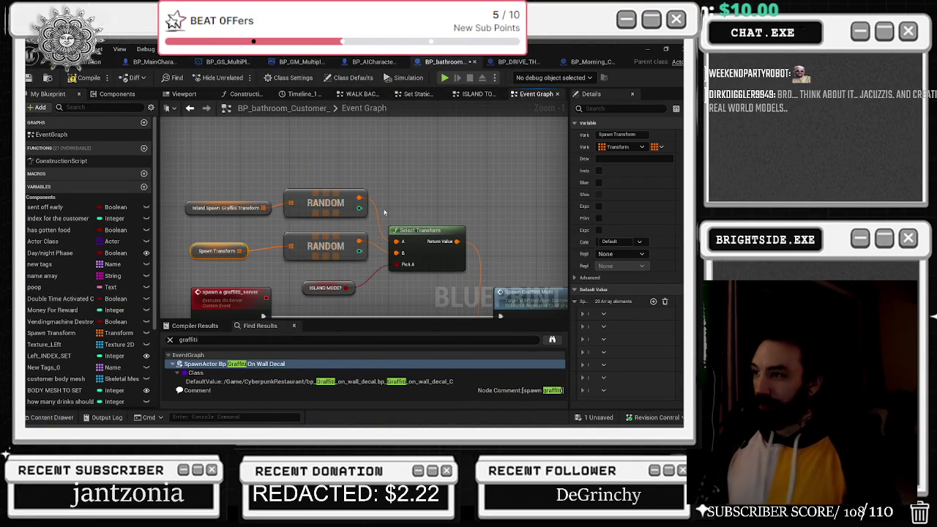
# - Shift the island transform, Spawn Transform and both RANDOM nodes left, then go back to the level
pyautogui.moveTo(378, 181); pyautogui.dragTo(305, 150)
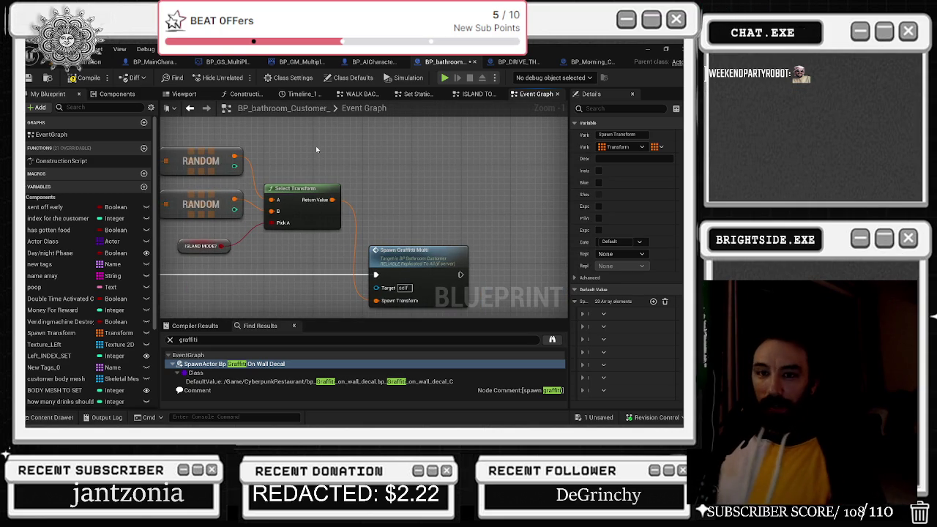
pyautogui.scroll(-2, 340, 150)
pyautogui.moveTo(286, 231)
pyautogui.mouseDown()
pyautogui.moveTo(330, 194)
pyautogui.moveTo(360, 146)
pyautogui.moveTo(510, 184)
pyautogui.moveTo(436, 109)
pyautogui.moveTo(421, 112)
pyautogui.moveTo(373, 279)
pyautogui.mouseUp()
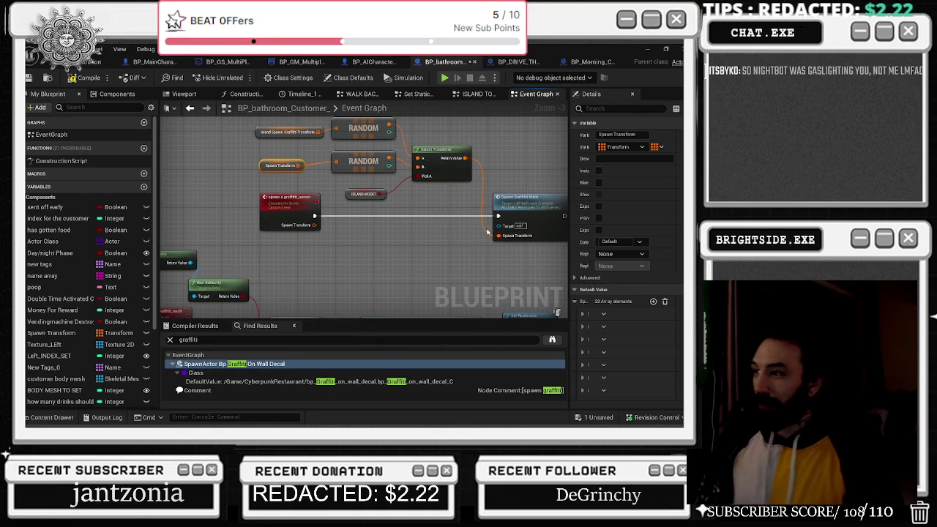
pyautogui.moveTo(490, 233); pyautogui.dragTo(469, 246)
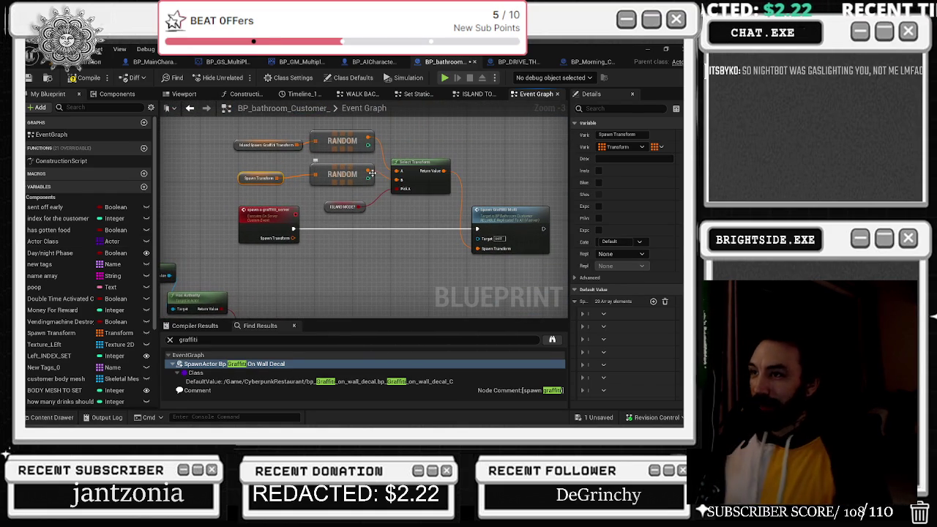
pyautogui.moveTo(312, 136)
pyautogui.mouseDown()
pyautogui.moveTo(302, 144)
pyautogui.moveTo(254, 130)
pyautogui.mouseUp()
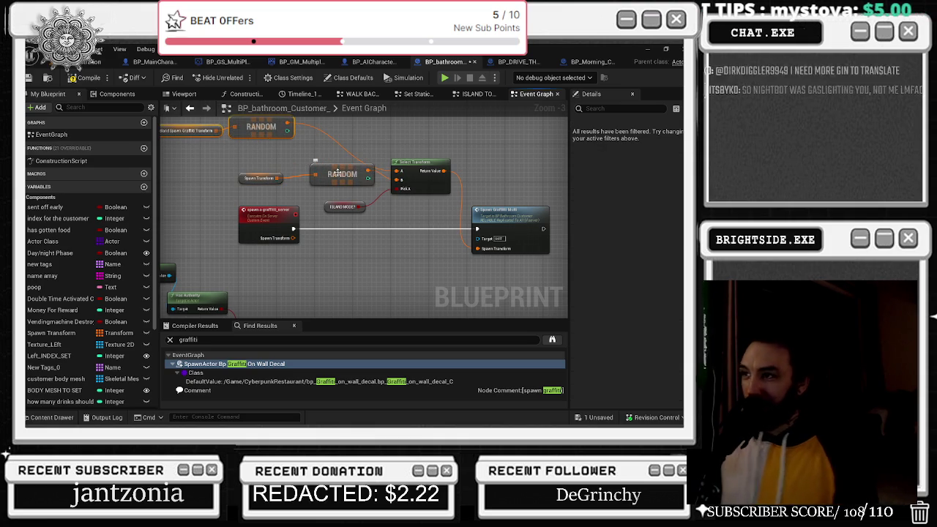
pyautogui.moveTo(344, 172); pyautogui.dragTo(309, 170)
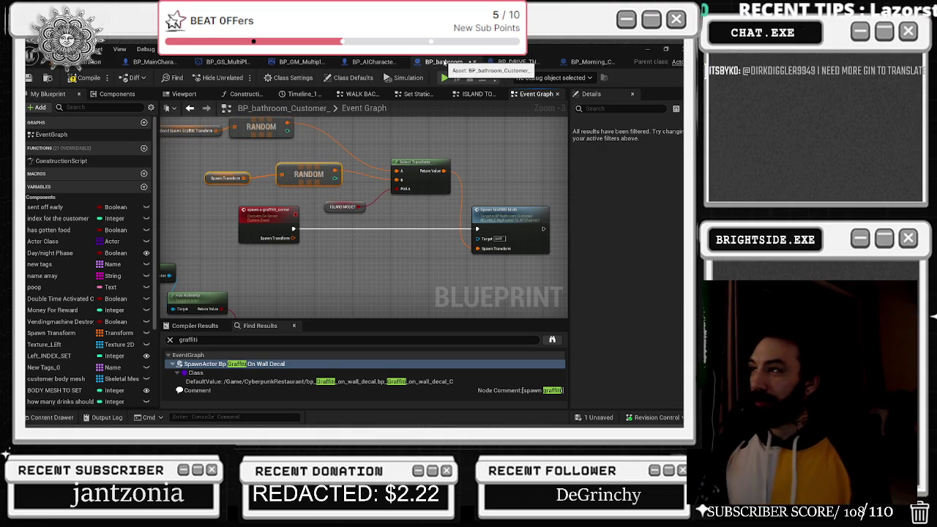
pyautogui.click(82, 63)
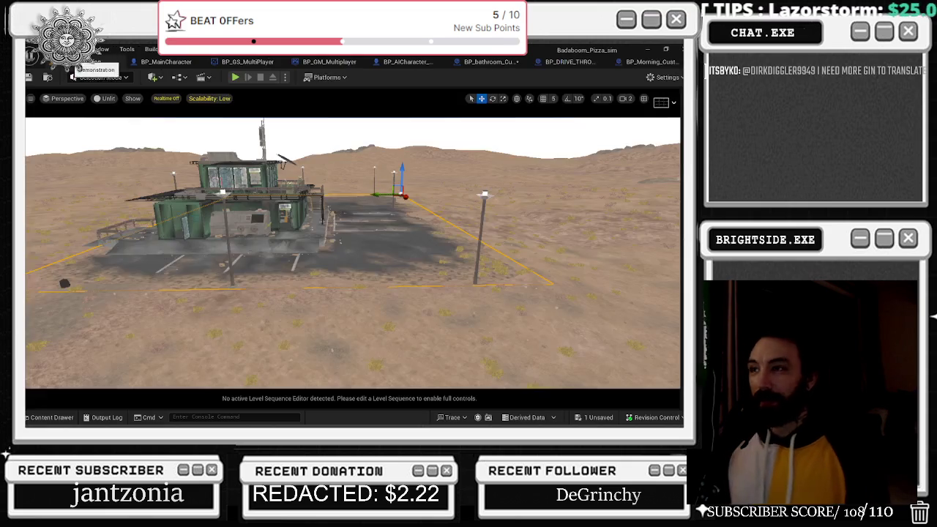
# - Fly into the building with navigation display on and select the bathroom wall's bp_Graffiti_on_wall_decal actor
pyautogui.press('w')
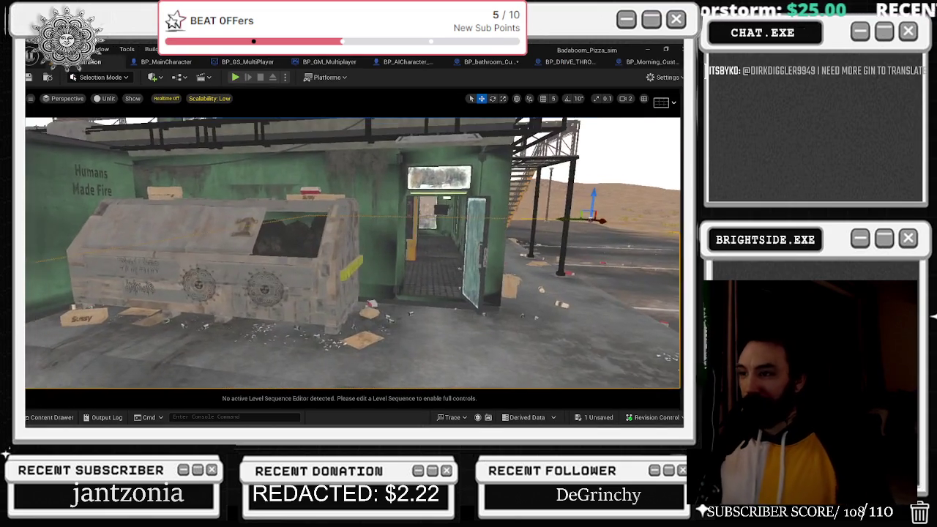
pyautogui.press('d')
pyautogui.press('p')
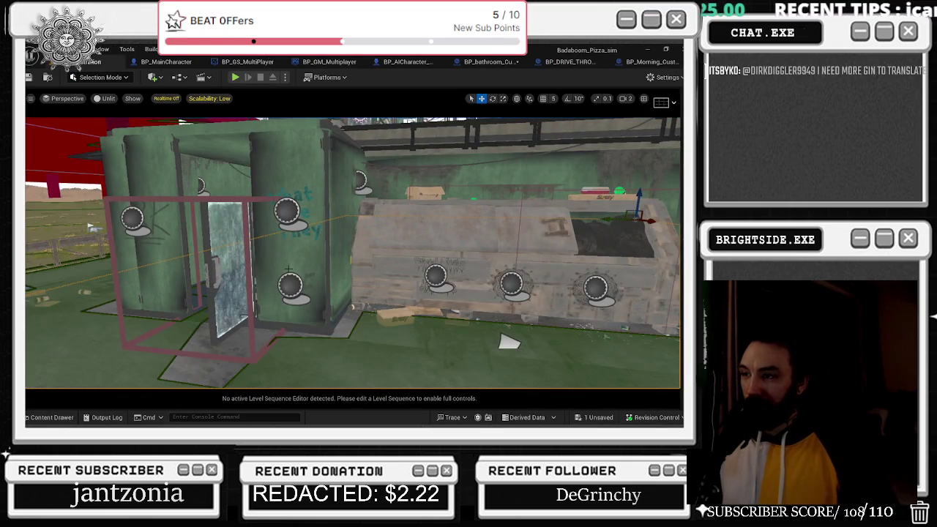
pyautogui.press('w')
pyautogui.press('s')
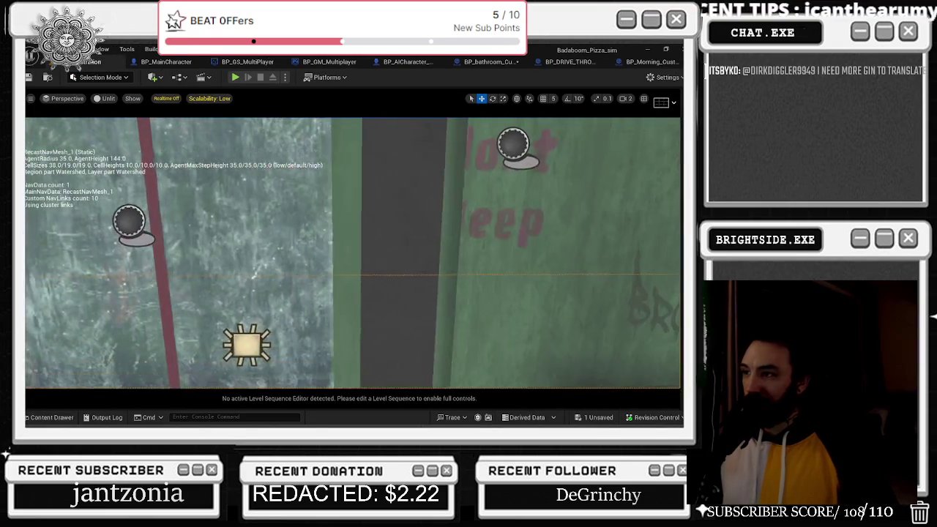
pyautogui.press('s')
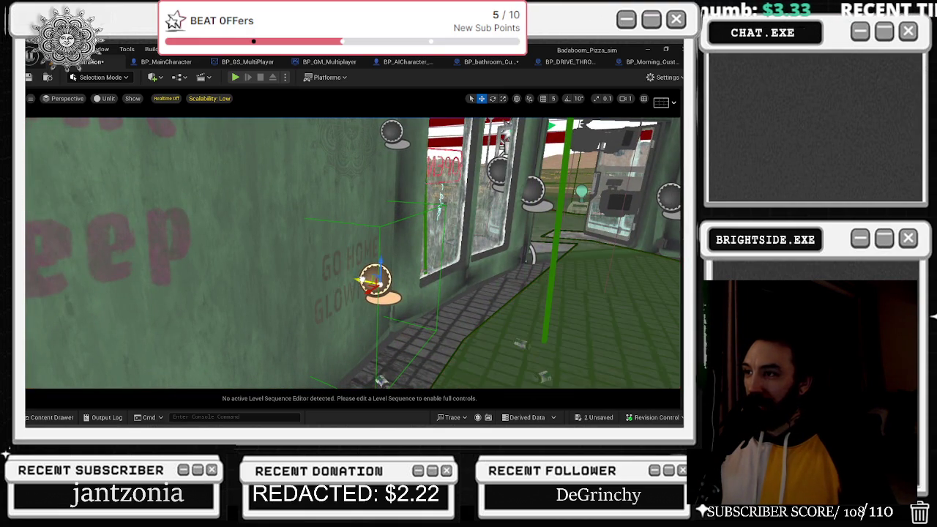
pyautogui.press('w')
pyautogui.press('a')
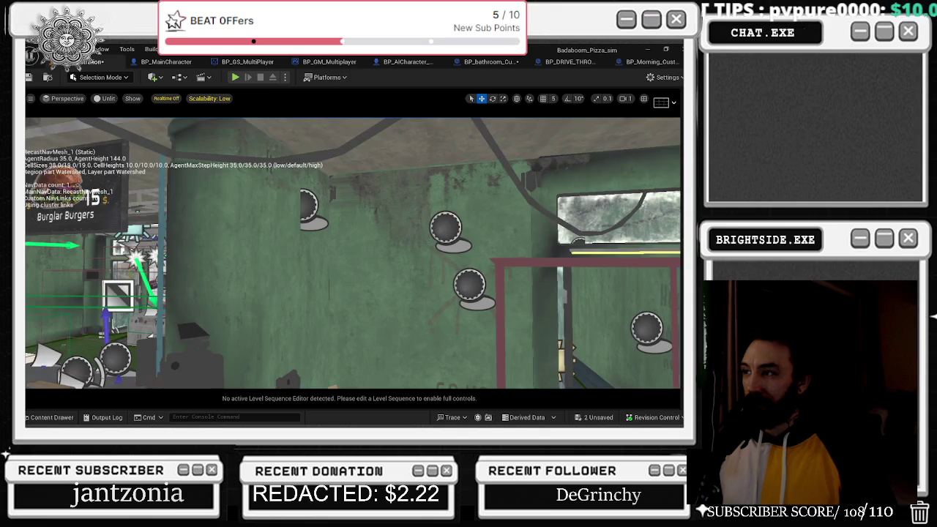
pyautogui.press('s')
pyautogui.click(364, 247)
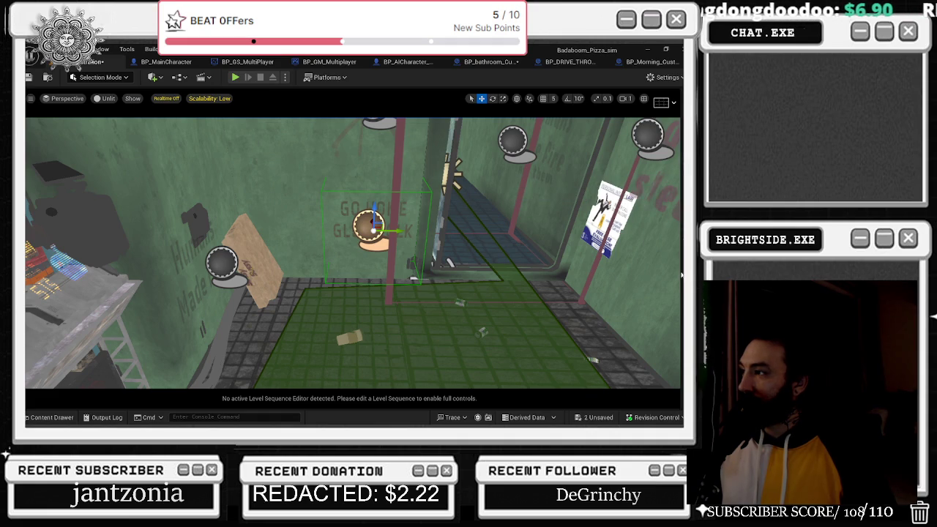
pyautogui.click(682, 125)
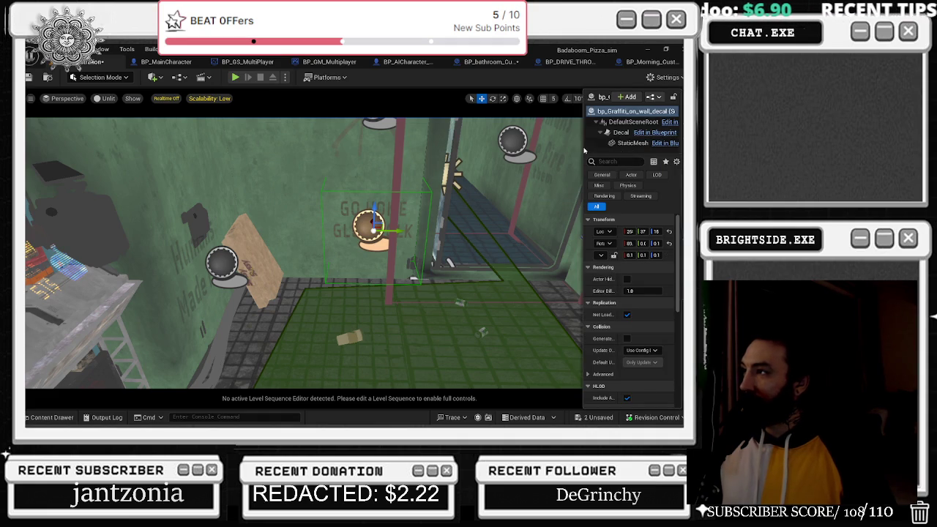
# - Widen the Details panel to read the decal's Transform values, then switch to BP_Morning_Customer
pyautogui.moveTo(584, 150); pyautogui.dragTo(539, 151)
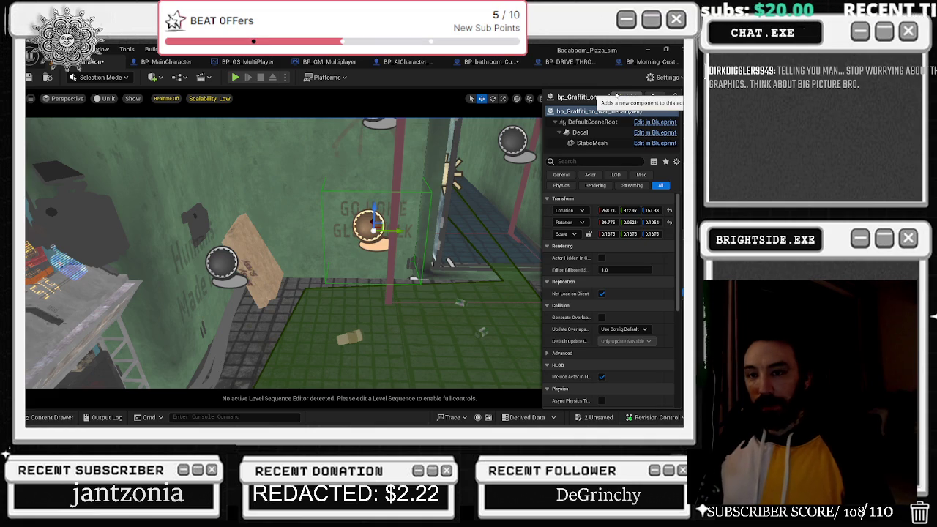
pyautogui.click(597, 122)
pyautogui.click(613, 112)
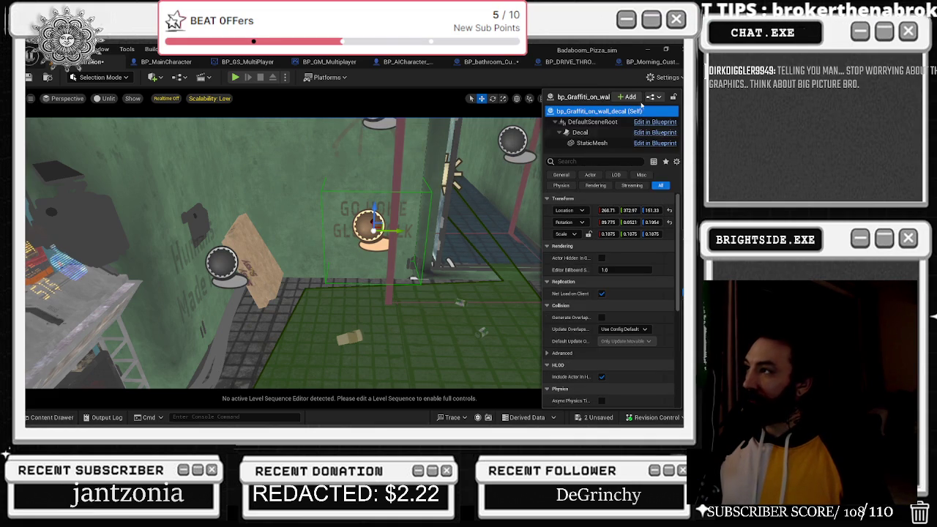
pyautogui.click(639, 65)
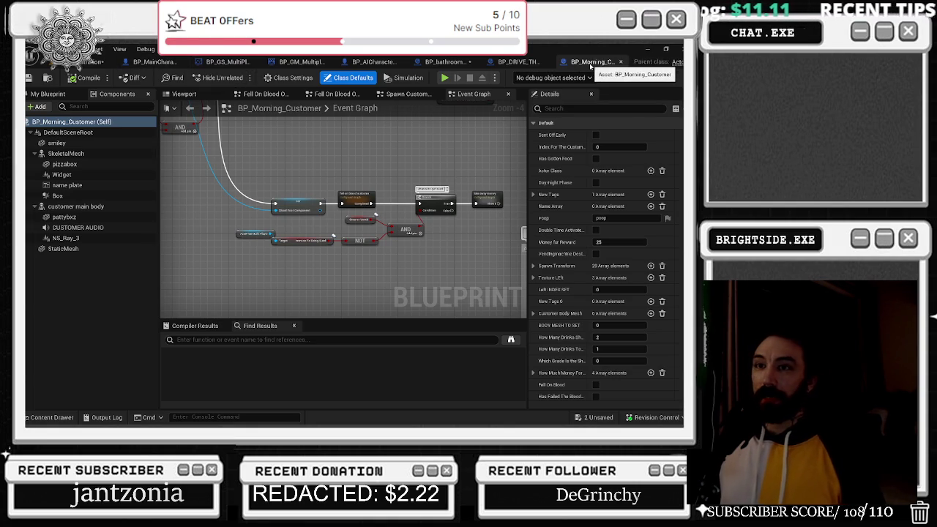
# - Move the RANDOM nodes aside and zoom onto the bathroom customer's Select Transform node, then return to the level
pyautogui.click(551, 67)
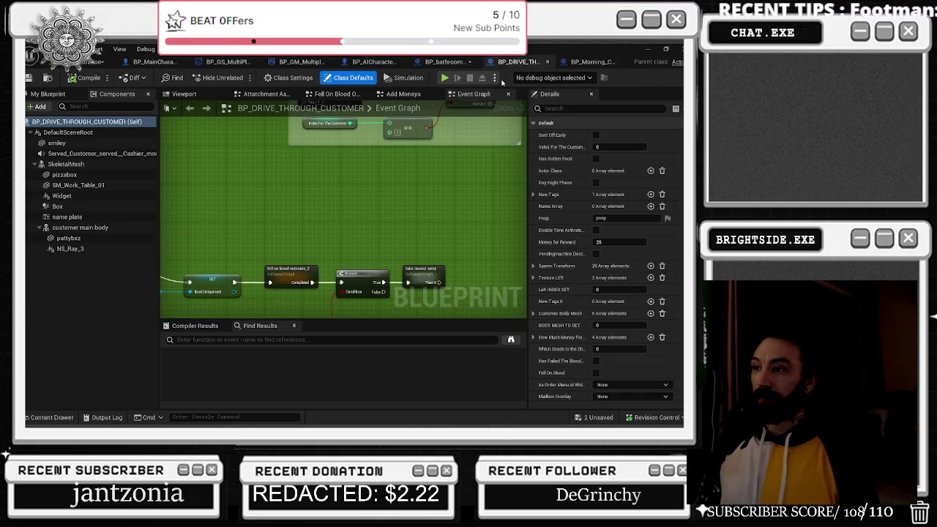
pyautogui.click(444, 61)
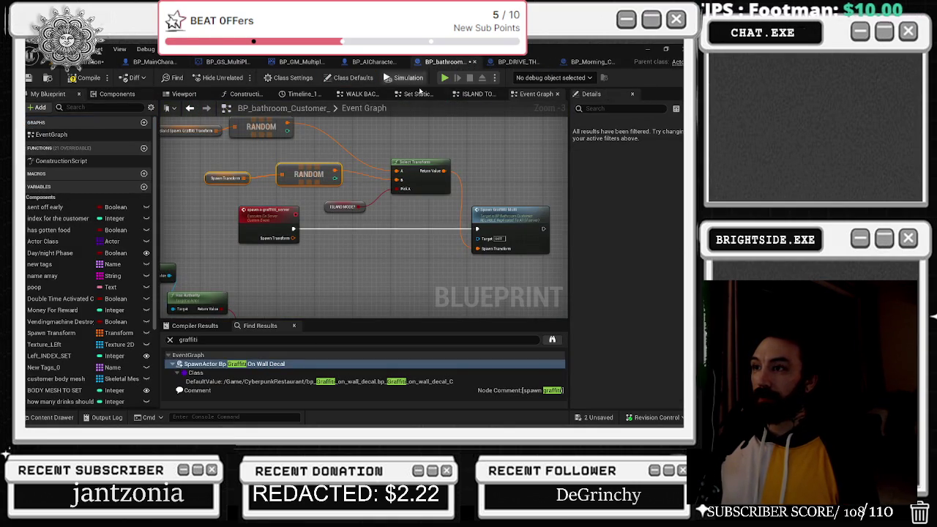
pyautogui.moveTo(377, 189); pyautogui.dragTo(444, 226)
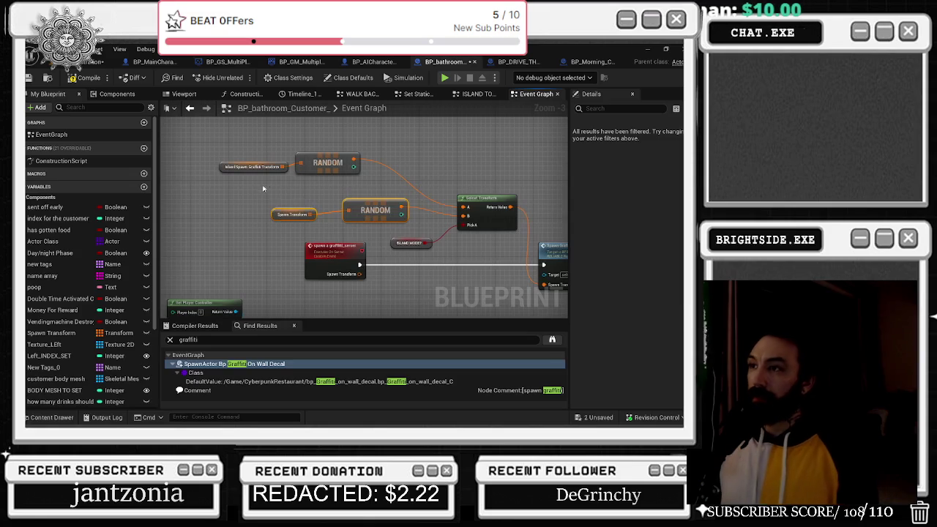
pyautogui.moveTo(358, 212); pyautogui.dragTo(330, 217)
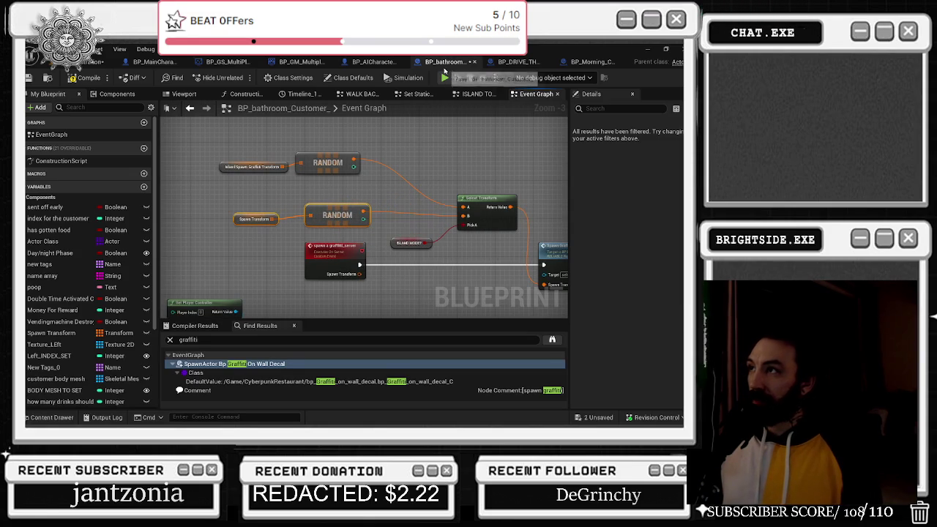
pyautogui.click(465, 220)
pyautogui.scroll(2, 464, 220)
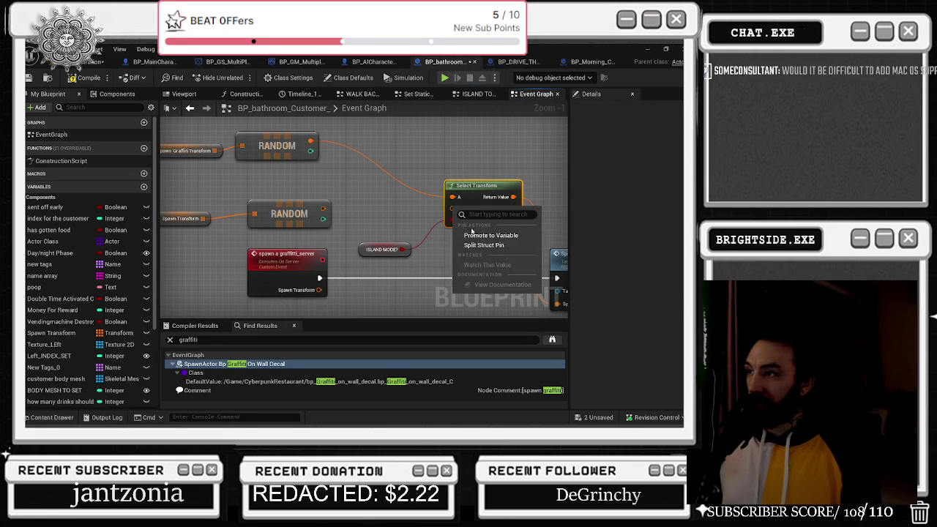
pyautogui.moveTo(466, 187)
pyautogui.mouseDown()
pyautogui.moveTo(337, 213)
pyautogui.moveTo(315, 192)
pyautogui.moveTo(366, 186)
pyautogui.mouseUp()
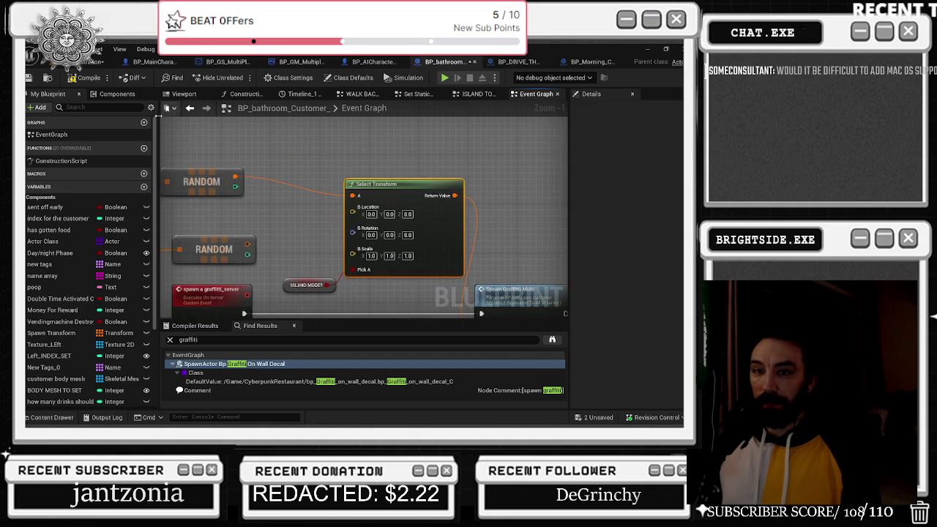
pyautogui.click(115, 67)
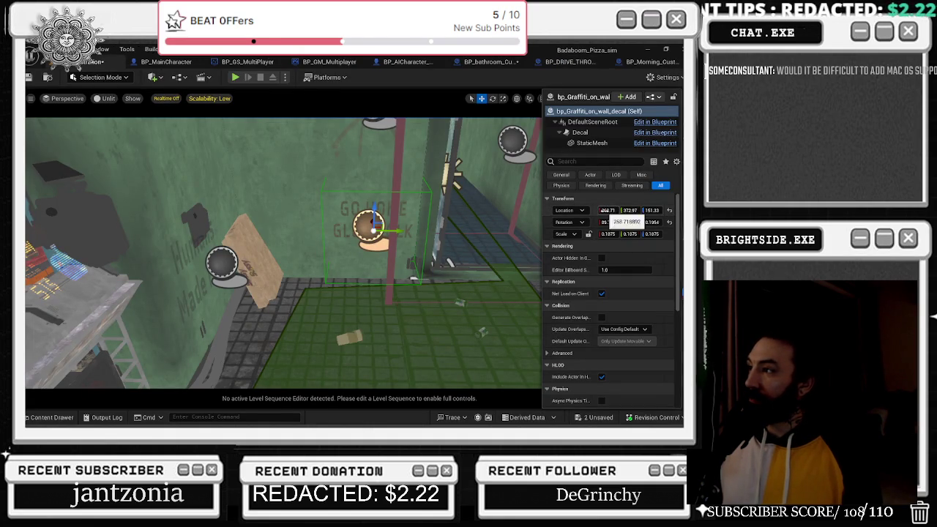
# - Copy the decal's location into Select Transform B: X 268.718892 and Z 151.332694
pyautogui.click(648, 62)
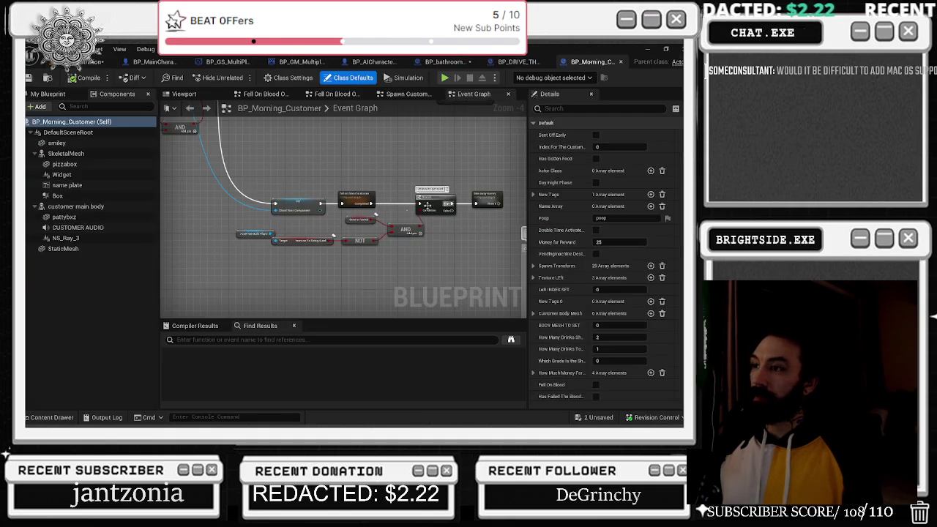
pyautogui.click(516, 62)
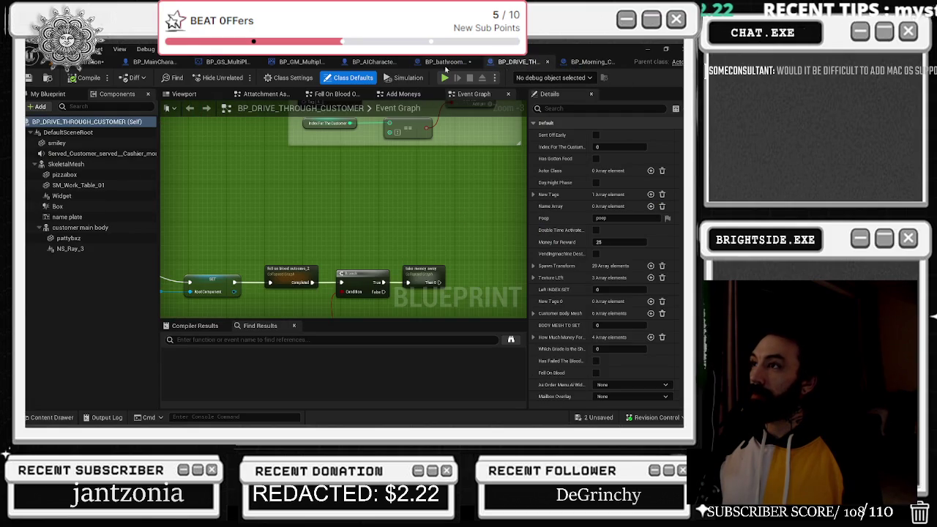
pyautogui.click(444, 61)
pyautogui.click(372, 214)
pyautogui.hotkey('ctrl', 'v')
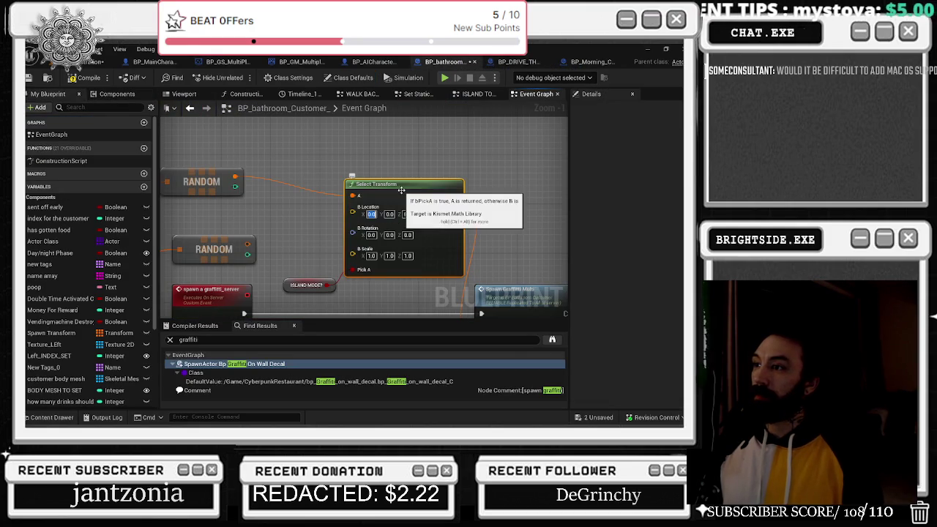
pyautogui.click(400, 154)
pyautogui.click(95, 60)
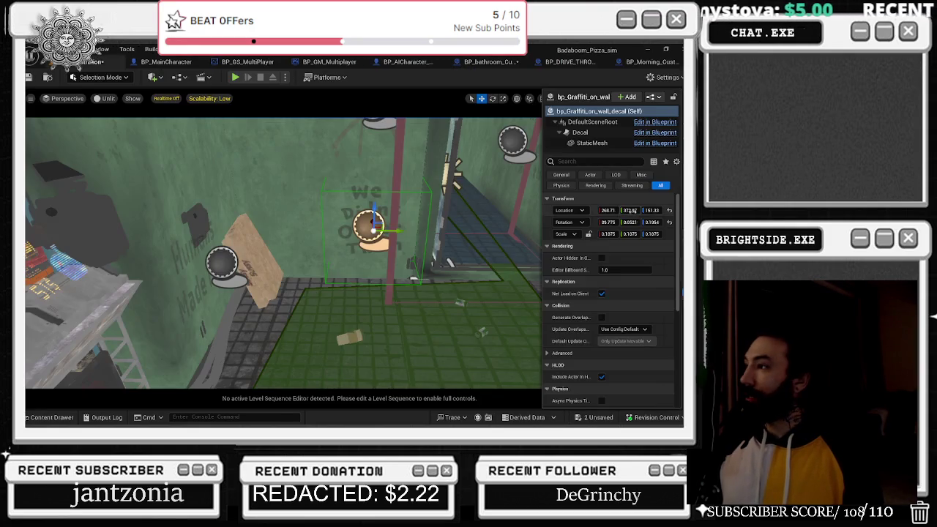
pyautogui.click(476, 61)
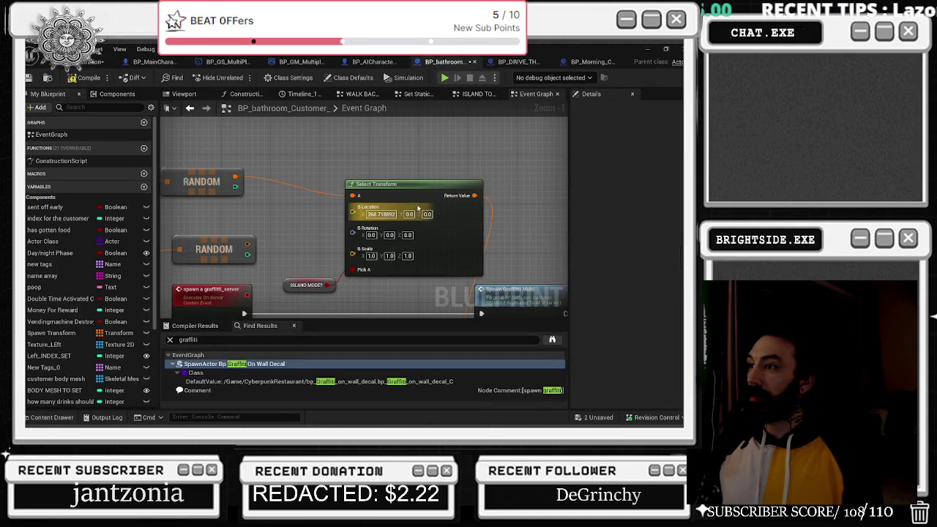
pyautogui.moveTo(428, 179); pyautogui.dragTo(397, 161)
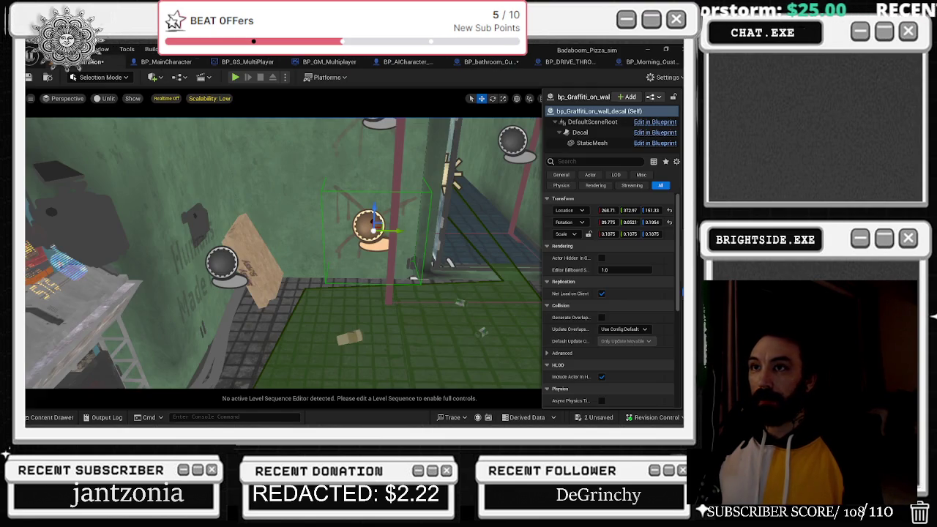
pyautogui.click(578, 50)
pyautogui.click(652, 210)
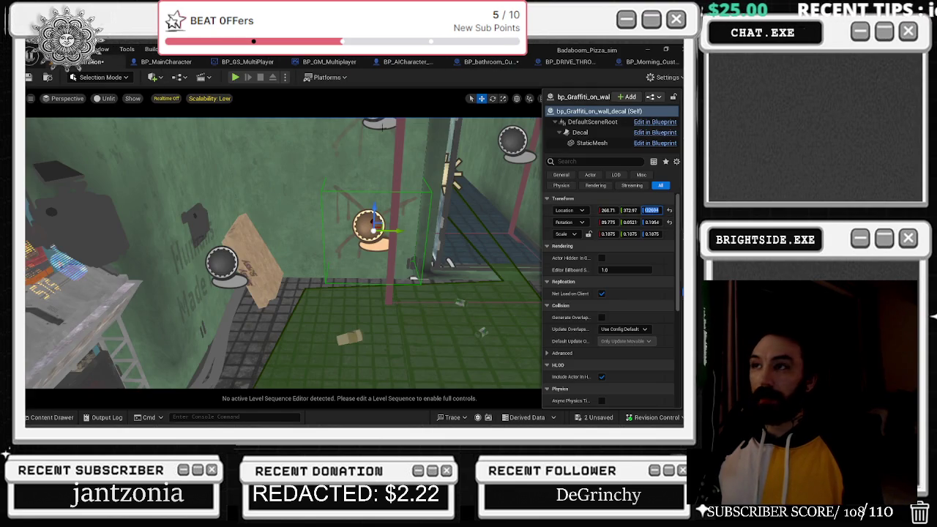
pyautogui.click(329, 62)
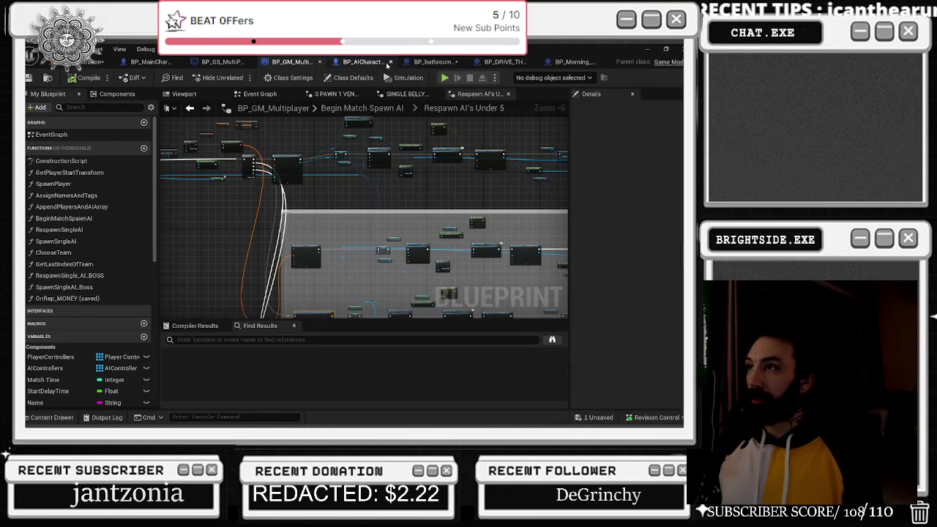
pyautogui.click(443, 62)
pyautogui.click(414, 200)
pyautogui.write('151.332694')
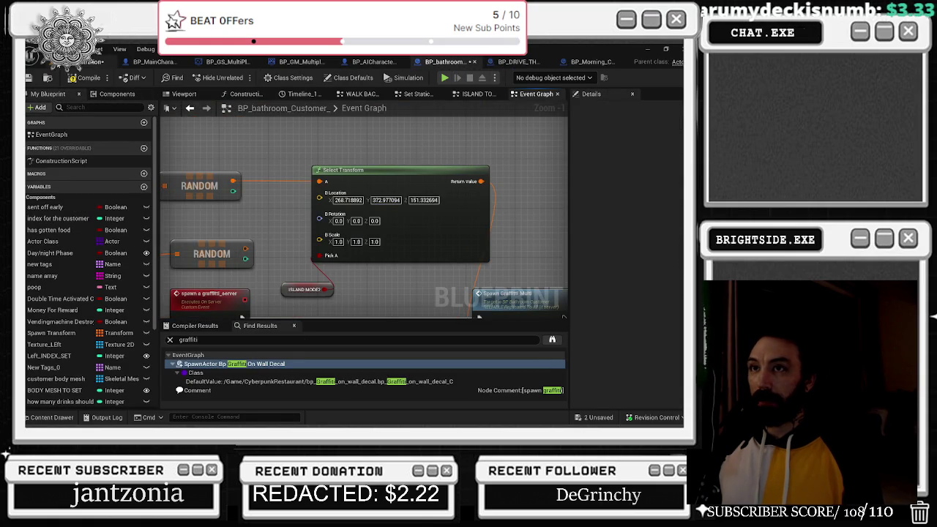
# - Copy the decal's rotation into B Rotation: X 89.775824, Y 0.05219, Z 0.195498
pyautogui.click(95, 62)
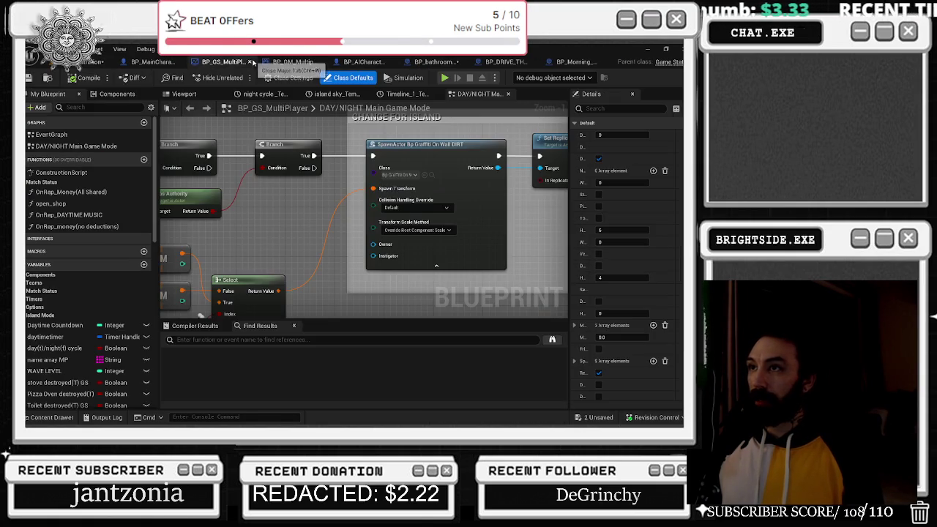
pyautogui.click(442, 63)
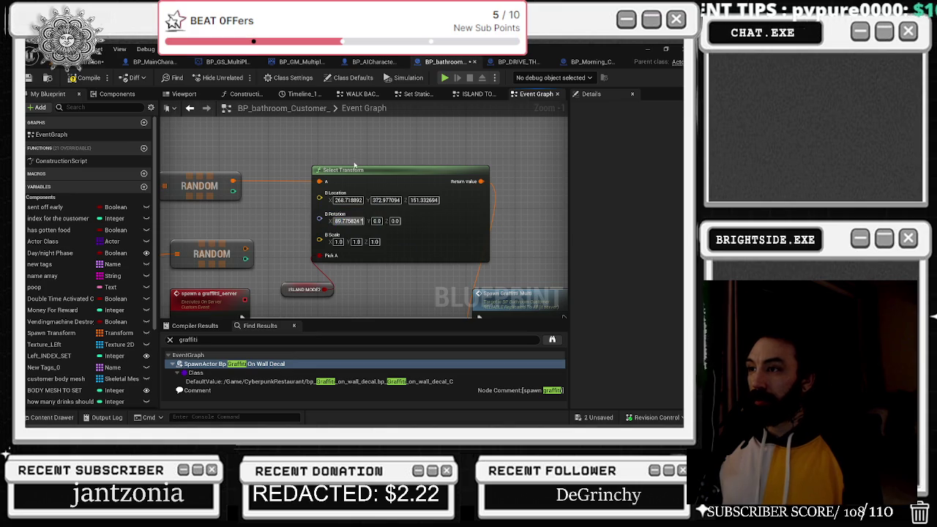
pyautogui.write('0')
pyautogui.click(344, 219)
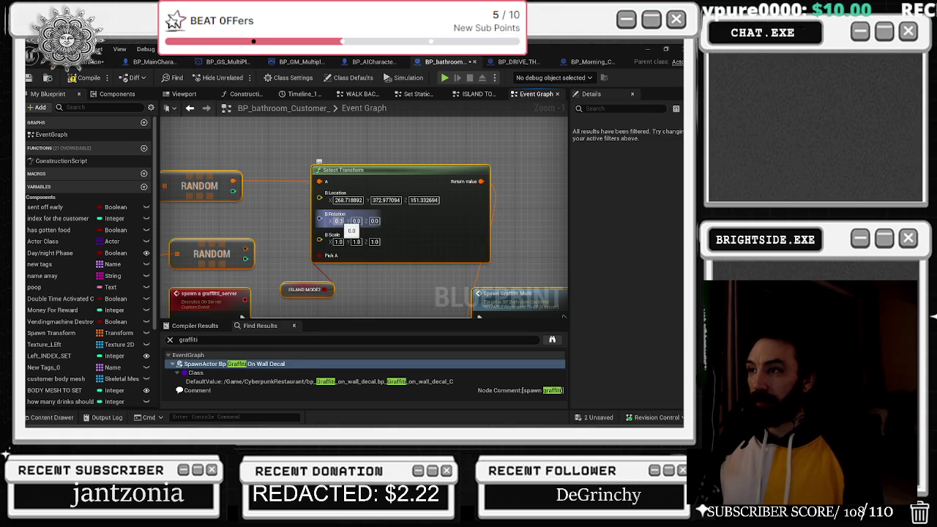
pyautogui.moveTo(344, 221); pyautogui.dragTo(388, 221)
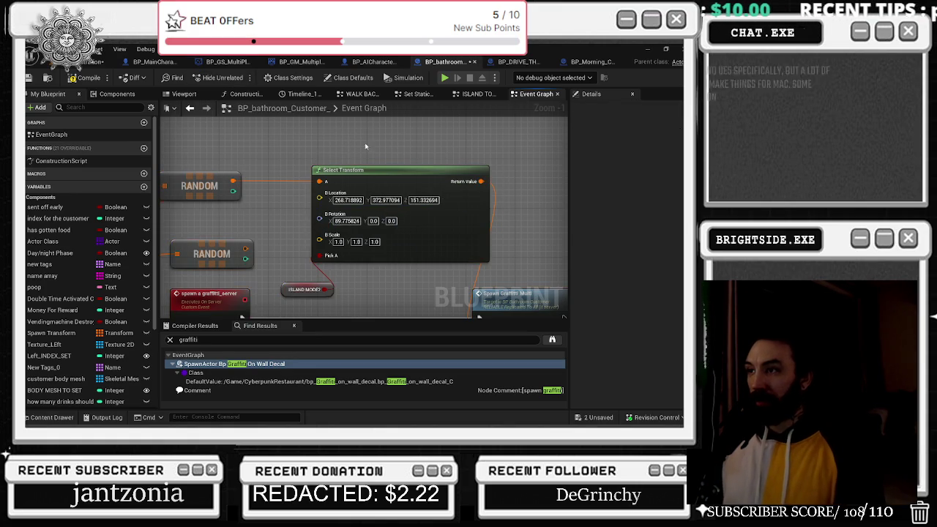
pyautogui.hotkey('alt', 'Tab')
pyautogui.click(631, 222)
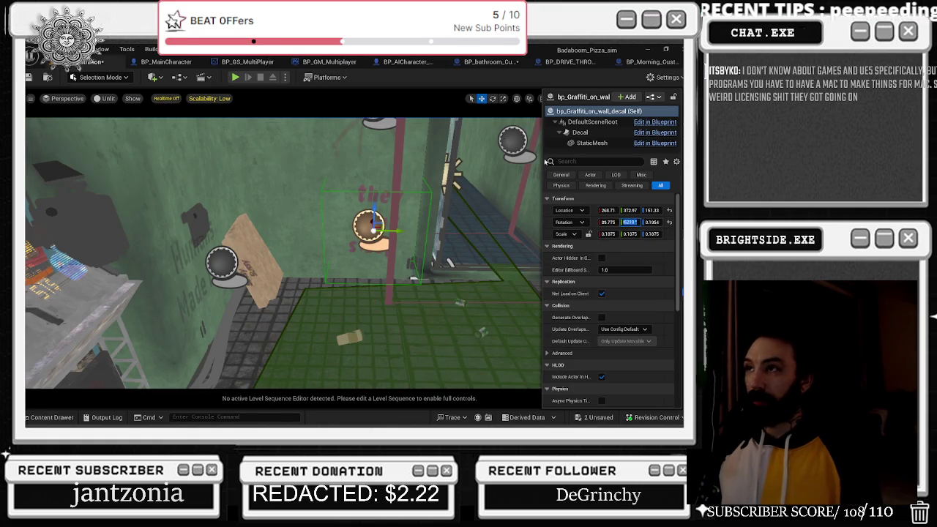
pyautogui.click(484, 61)
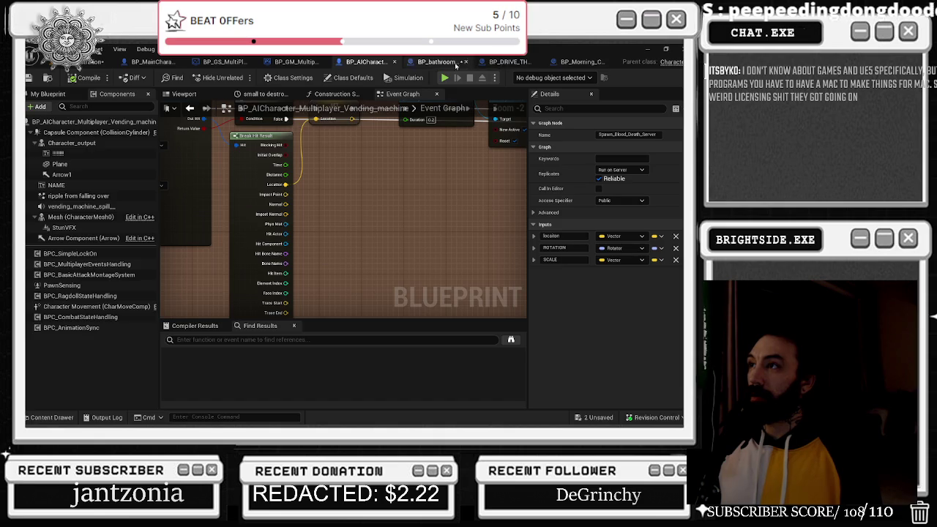
pyautogui.click(373, 221)
pyautogui.hotkey('ctrl', 'v')
pyautogui.press('Return')
pyautogui.click(95, 65)
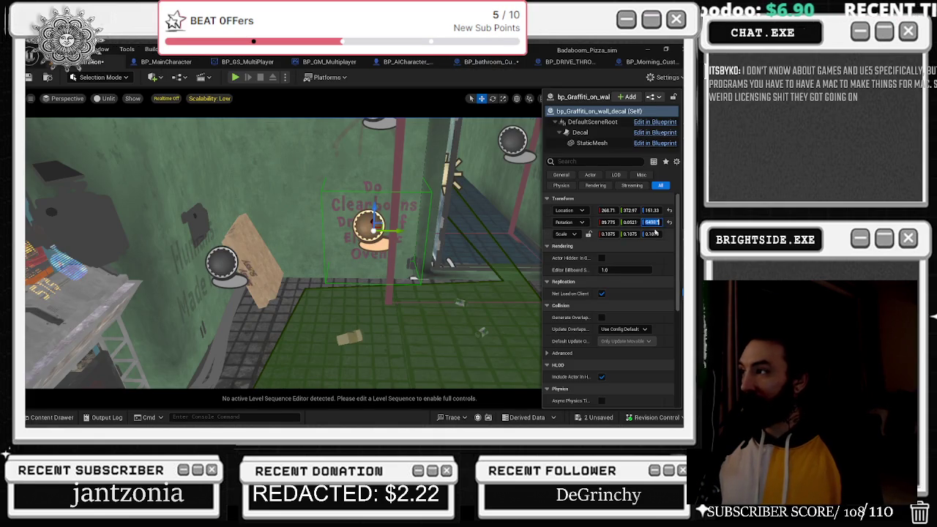
pyautogui.click(333, 61)
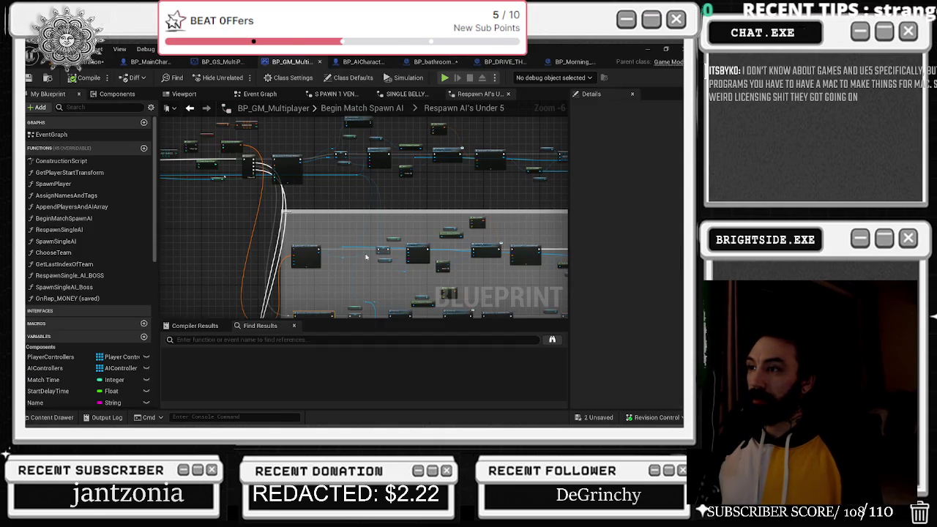
pyautogui.click(436, 62)
pyautogui.click(402, 220)
pyautogui.hotkey('ctrl', 'v')
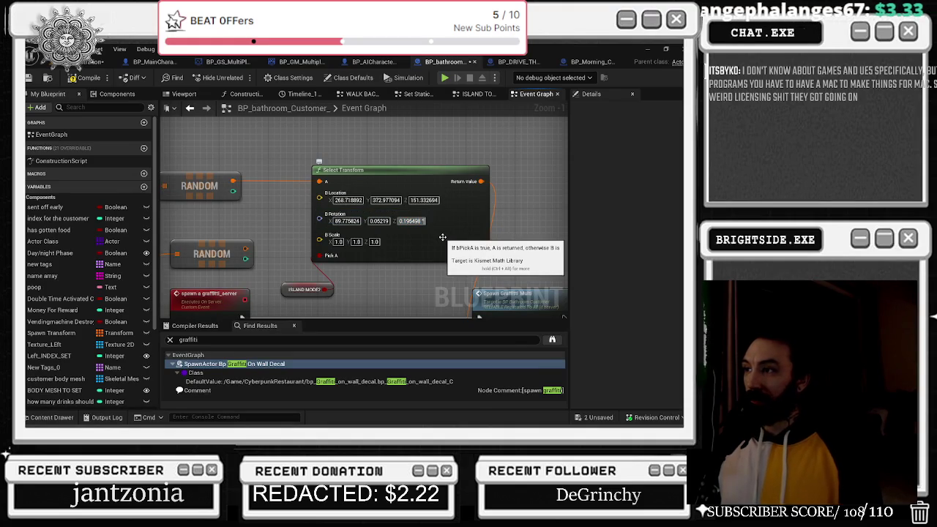
# - Paste the decal's 0.1875 scale into B Scale X, Y and Z
pyautogui.click(95, 61)
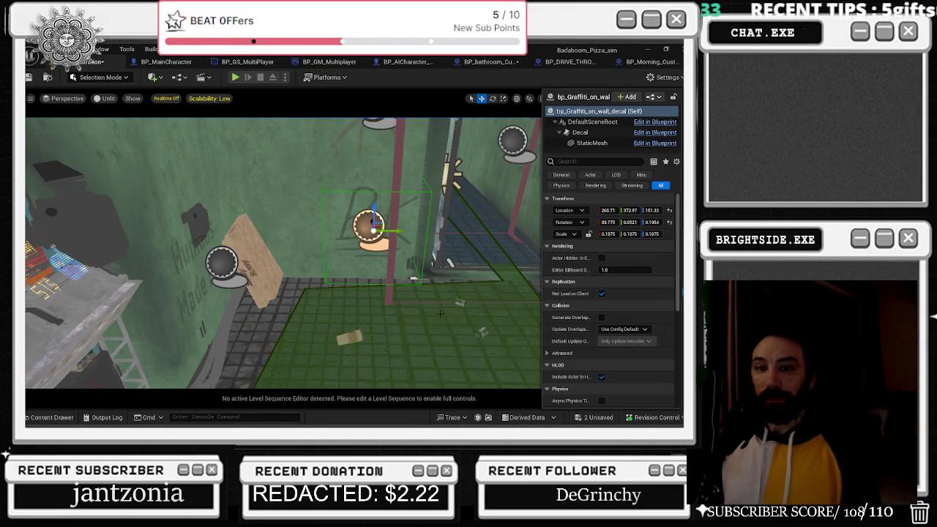
pyautogui.click(607, 234)
pyautogui.click(462, 62)
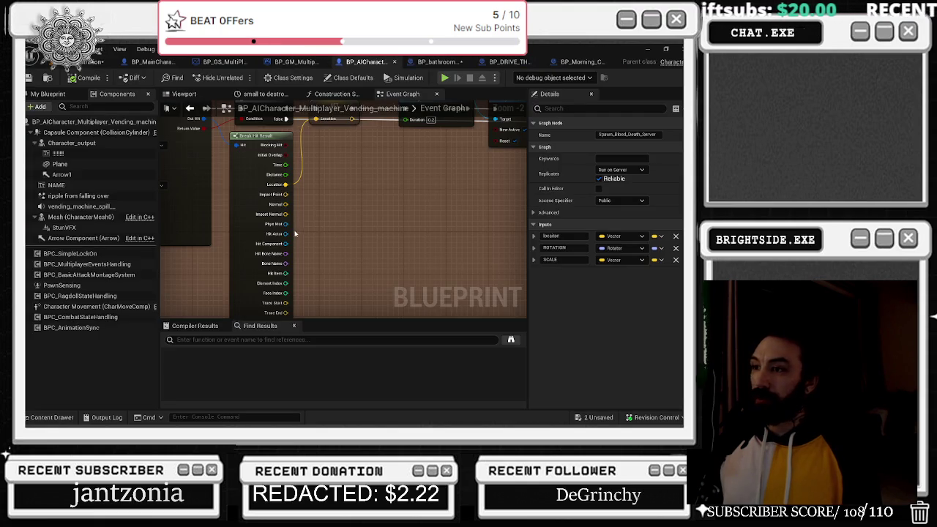
pyautogui.click(337, 241)
pyautogui.hotkey('ctrl', 'v')
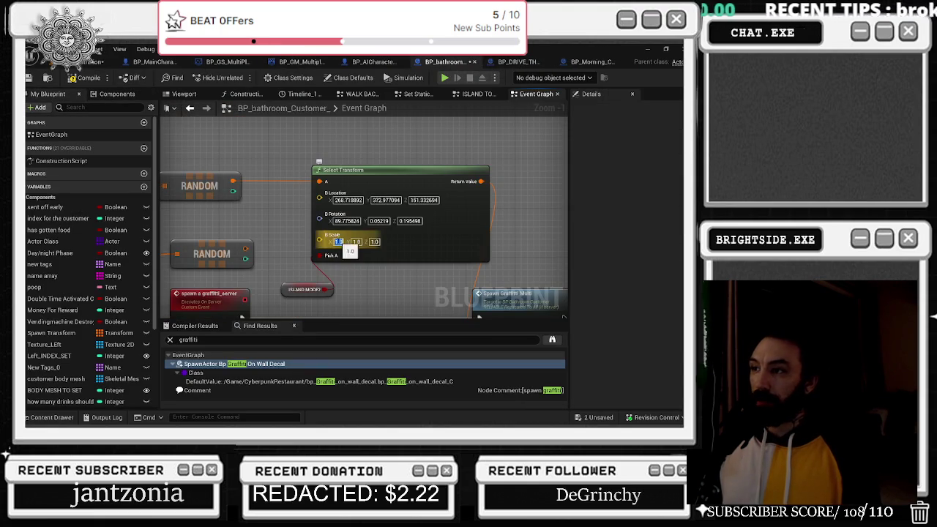
pyautogui.press('Return')
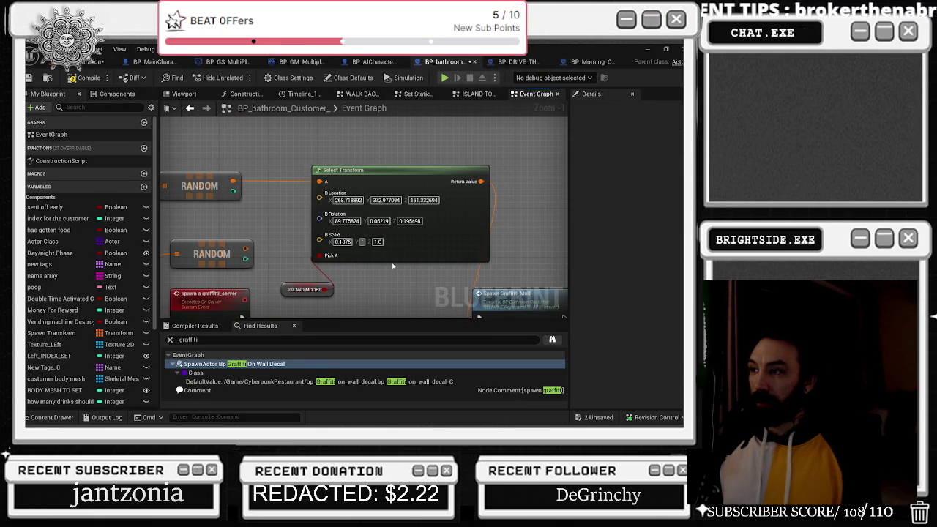
pyautogui.press('Tab')
pyautogui.write('0.1875')
pyautogui.press('Tab')
pyautogui.write('0.1875')
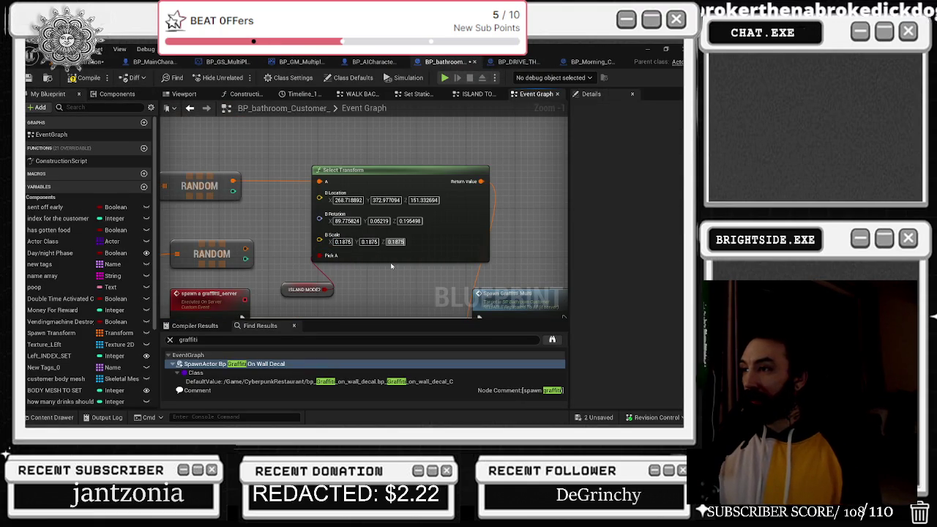
pyautogui.moveTo(414, 238); pyautogui.dragTo(335, 192)
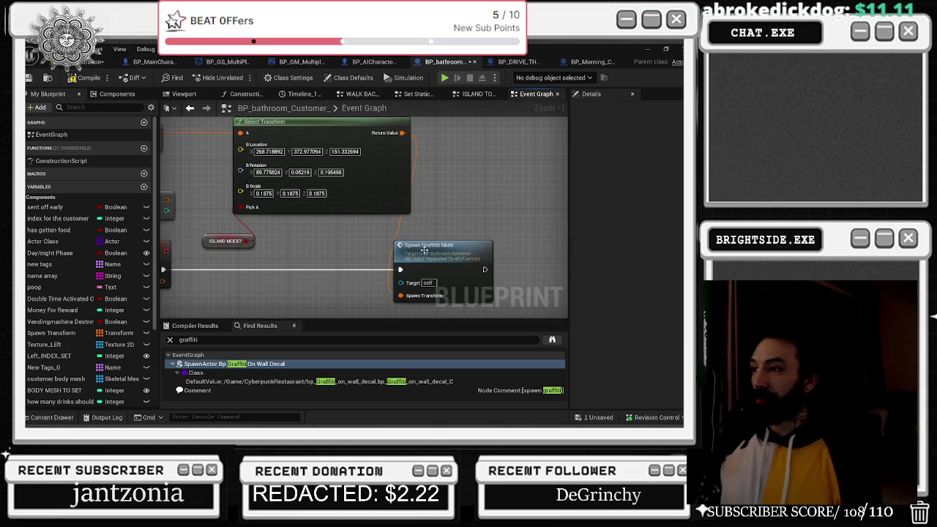
# - Inspect the ISLAND MODE? variable and select the Spawn Transform and RANDOM nodes
pyautogui.moveTo(453, 258)
pyautogui.mouseDown()
pyautogui.moveTo(406, 272)
pyautogui.moveTo(416, 280)
pyautogui.moveTo(374, 300)
pyautogui.moveTo(376, 278)
pyautogui.mouseUp()
pyautogui.click(366, 290)
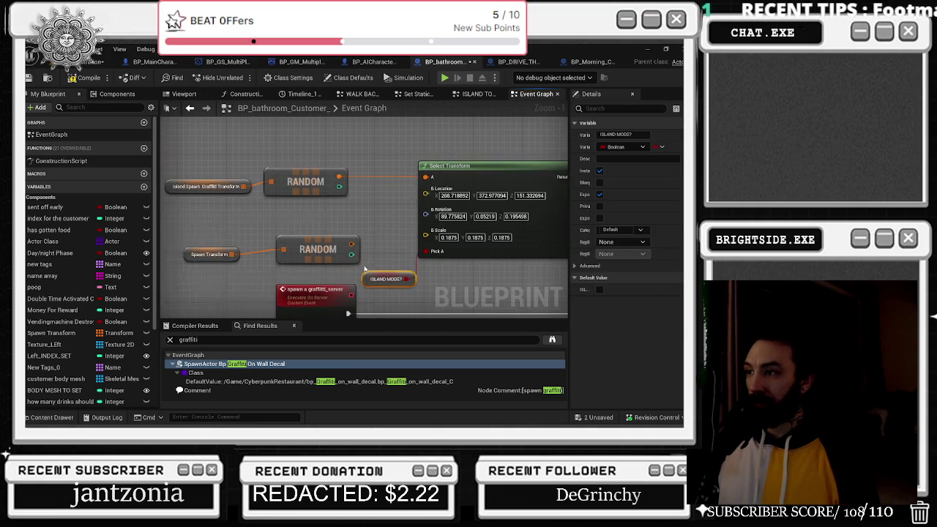
pyautogui.moveTo(199, 224)
pyautogui.mouseDown()
pyautogui.moveTo(318, 268)
pyautogui.moveTo(300, 234)
pyautogui.mouseUp()
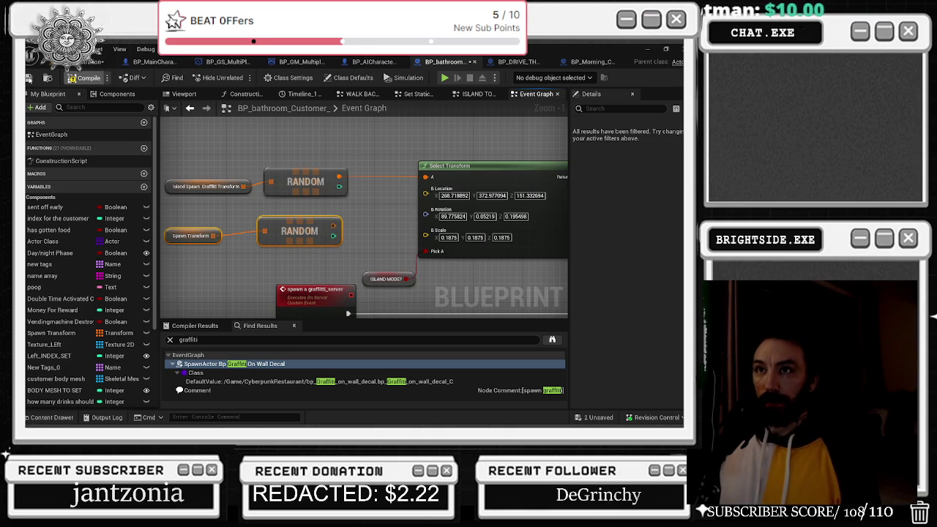
# - Save the blueprint and the remaining unsaved package until the status reads All Saved
pyautogui.click(29, 79)
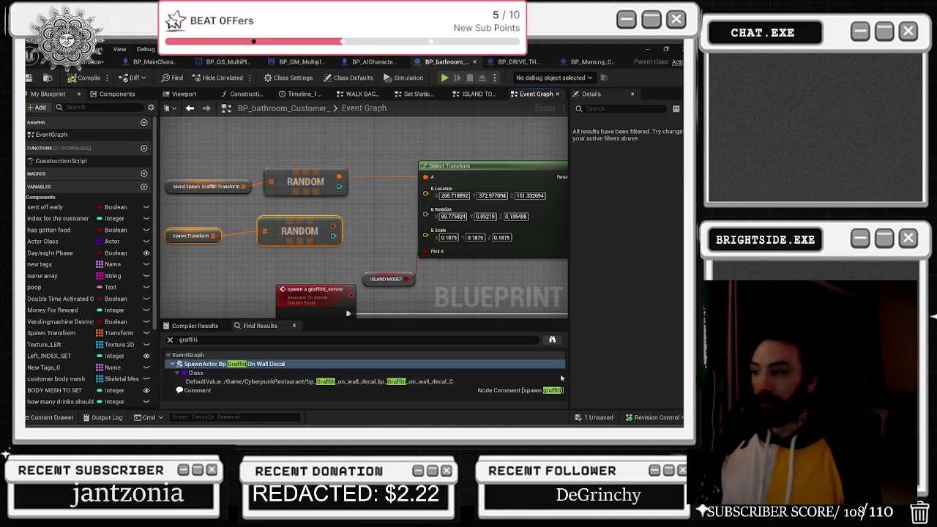
pyautogui.click(595, 418)
pyautogui.click(425, 339)
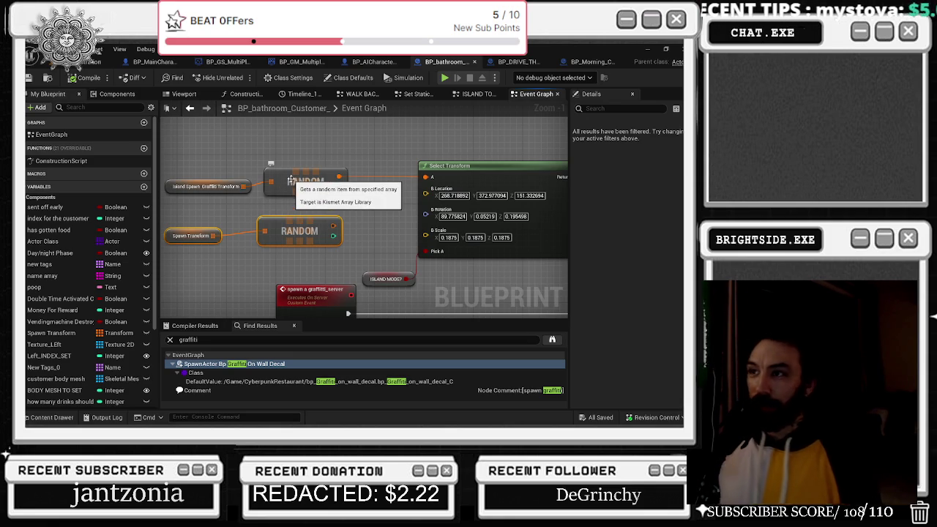
pyautogui.moveTo(185, 213)
pyautogui.mouseDown()
pyautogui.moveTo(316, 259)
pyautogui.moveTo(316, 233)
pyautogui.mouseUp()
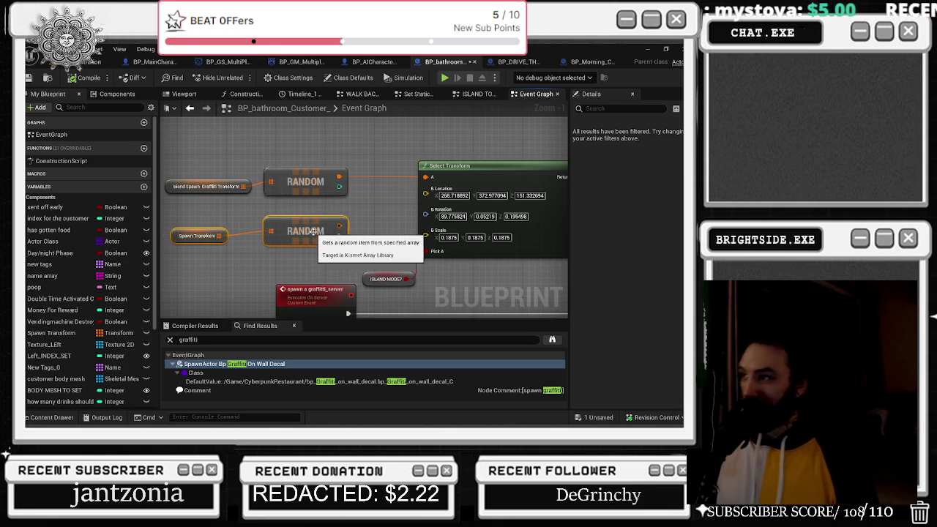
pyautogui.hotkey('ctrl', 's')
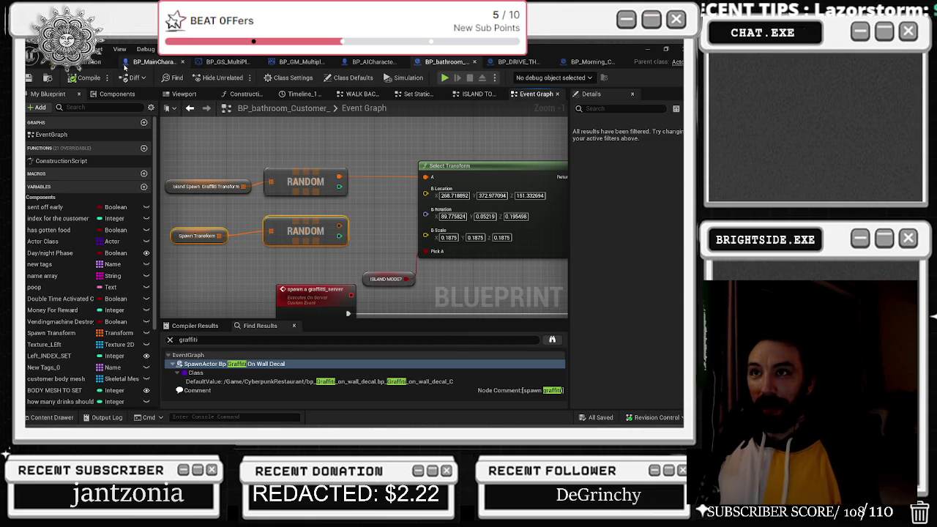
pyautogui.click(99, 61)
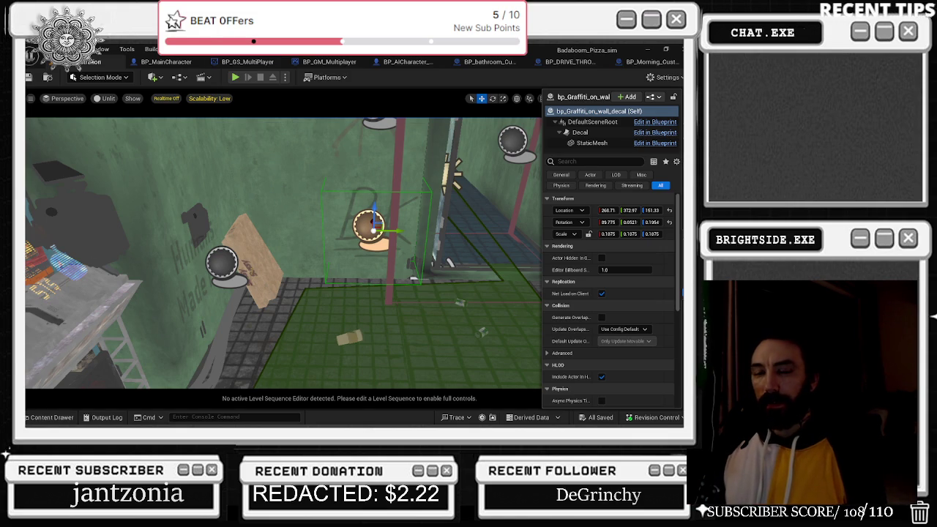
# - Toggle viewport realtime rendering and save the BP_Morning_Customer blueprint
pyautogui.hotkey('ctrl', 'r')
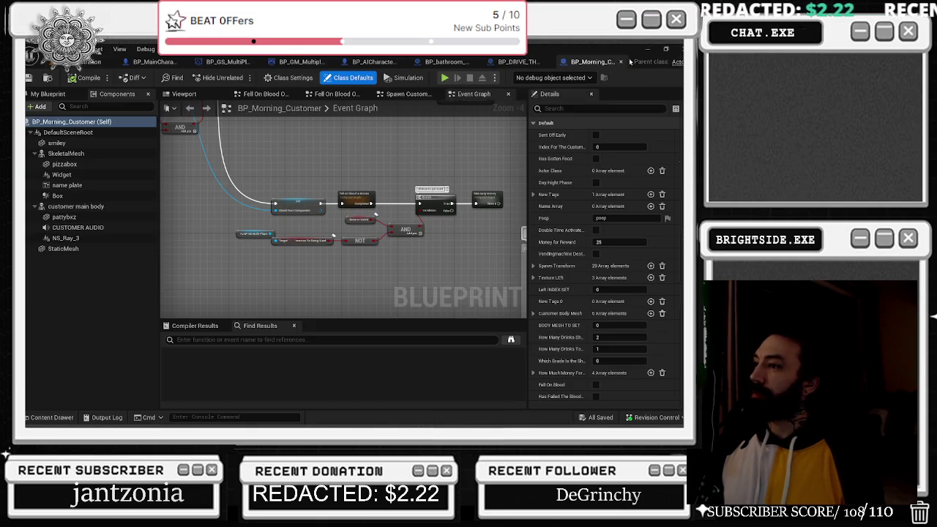
pyautogui.click(643, 61)
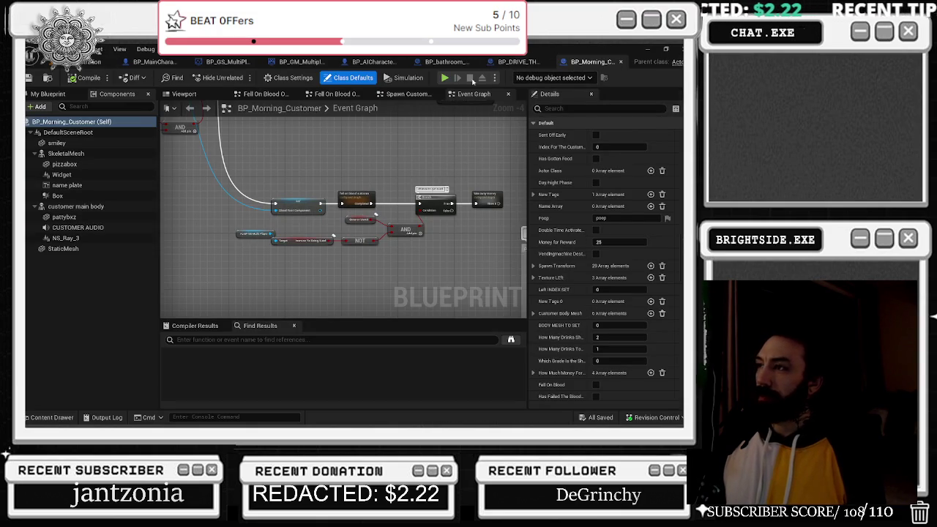
pyautogui.hotkey('ctrl', 's')
# - Compile the BP_DRIVE_THROUGH_CUSTOMER blueprint
pyautogui.click(514, 63)
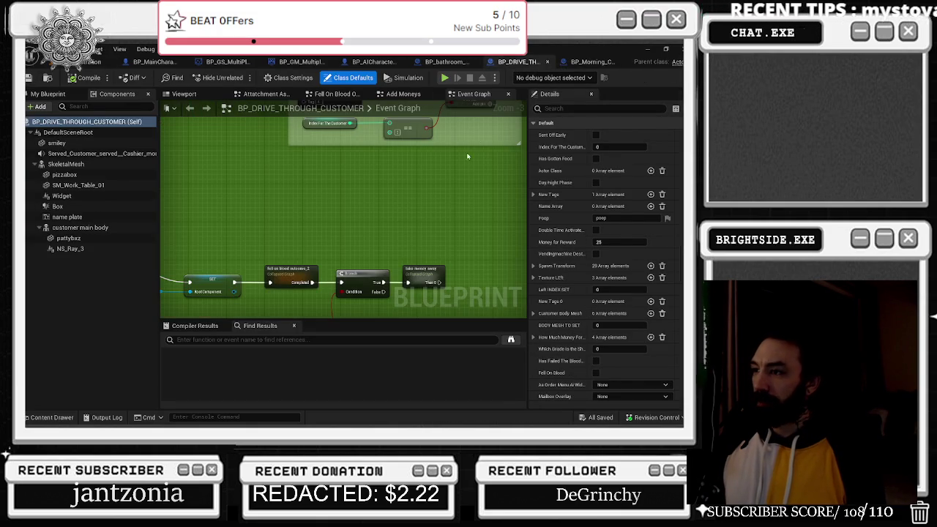
pyautogui.click(447, 61)
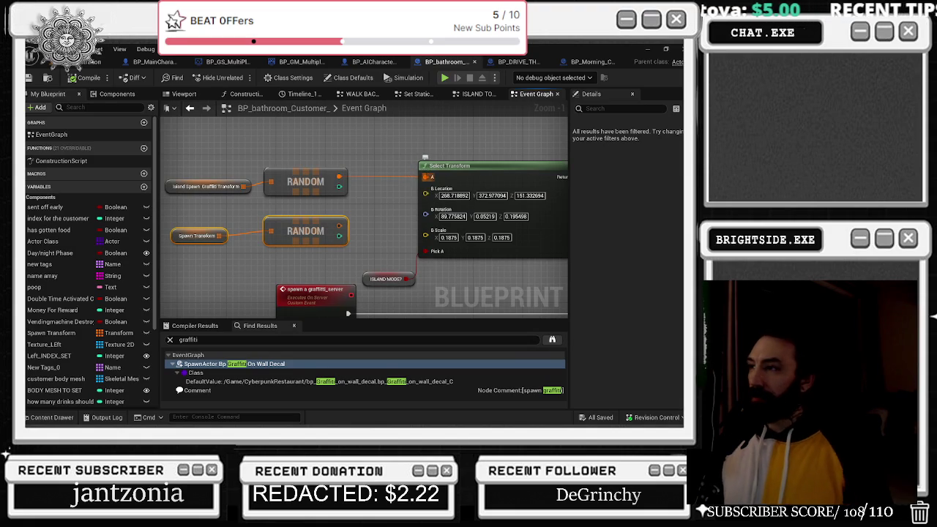
pyautogui.click(517, 61)
pyautogui.click(85, 78)
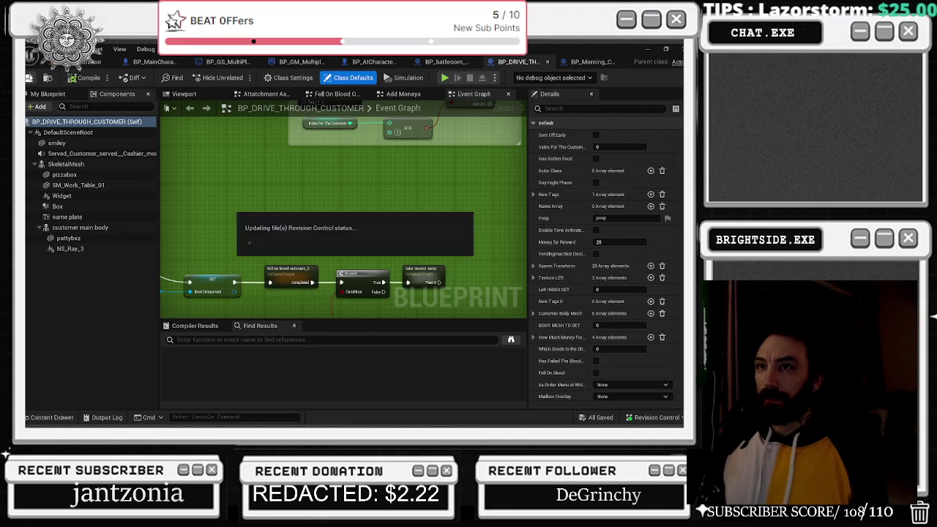
# - Fly over the restaurant level, then return to the BP_bathroom_Customer event graph
pyautogui.click(84, 63)
pyautogui.moveTo(339, 187); pyautogui.dragTo(472, 77)
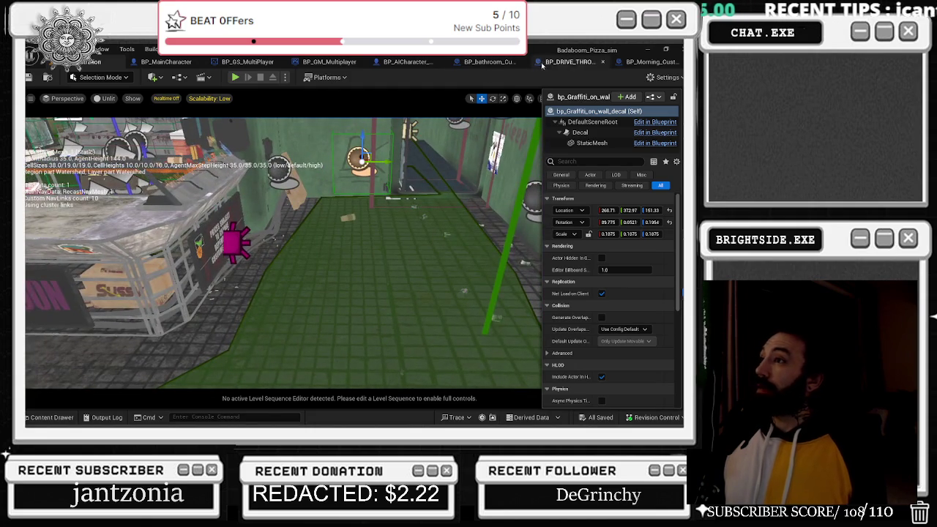
pyautogui.click(465, 62)
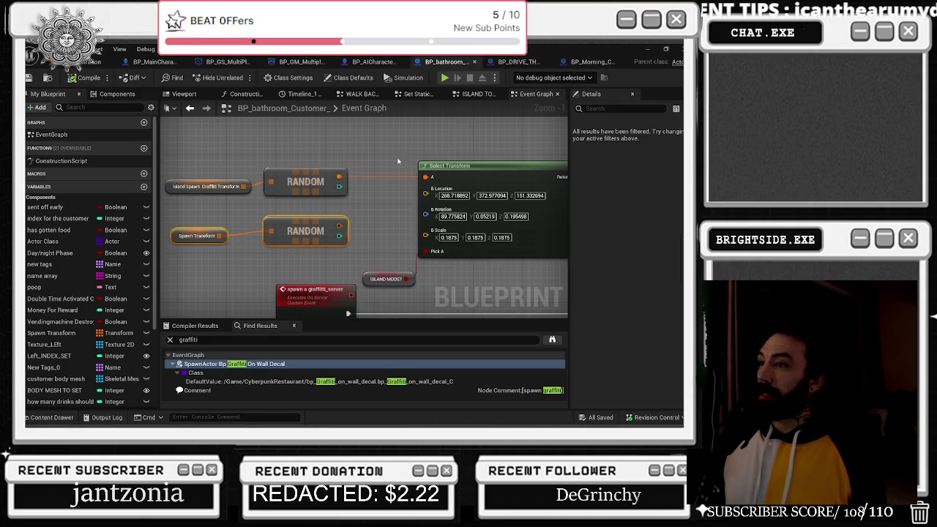
# - Survey the SpawnActor Bp Graffiti, RANDOM and transform nodes and the order check cluster
pyautogui.scroll(-3, 374, 169)
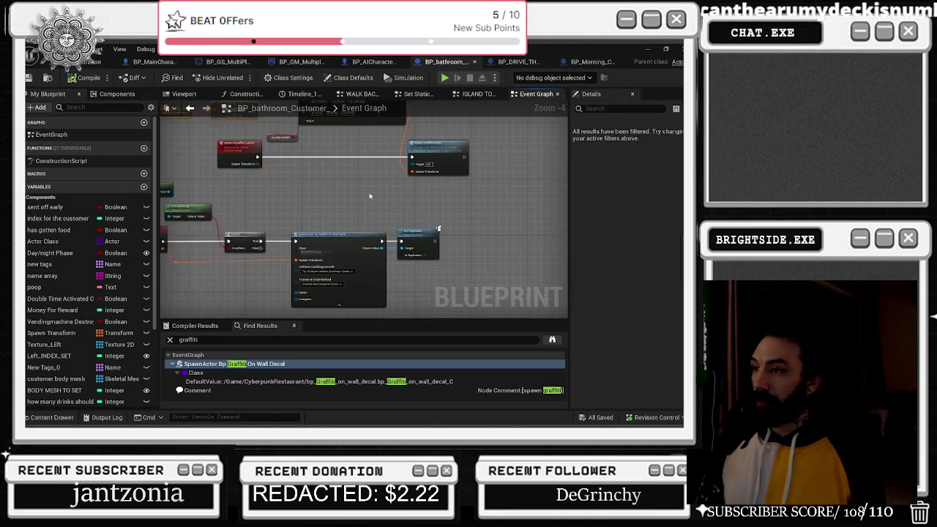
pyautogui.scroll(3, 374, 169)
pyautogui.moveTo(320, 162); pyautogui.dragTo(157, 64)
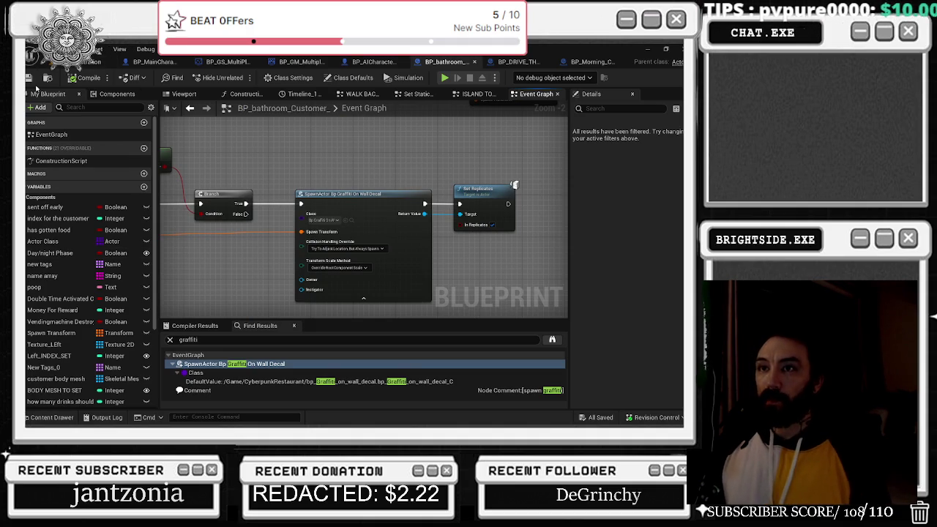
pyautogui.scroll(-2, 347, 232)
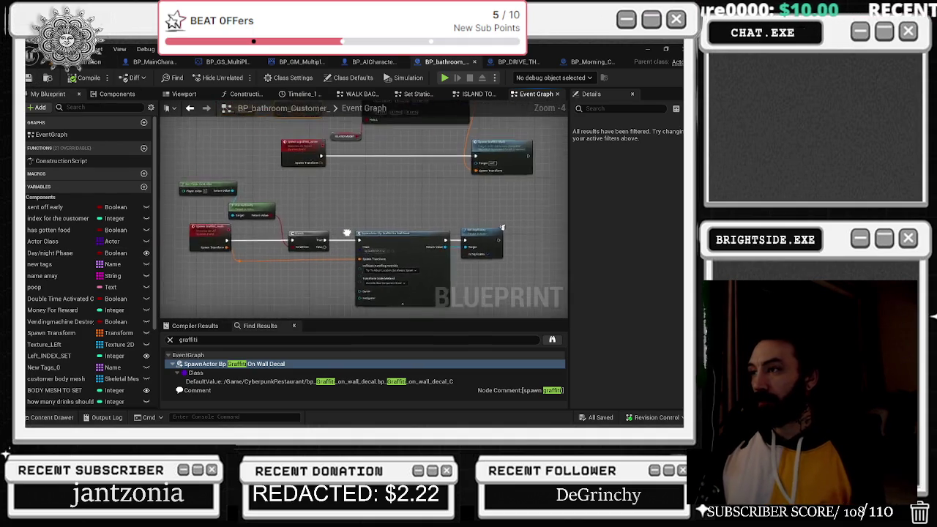
pyautogui.moveTo(255, 159); pyautogui.dragTo(426, 224)
pyautogui.scroll(-4, 345, 245)
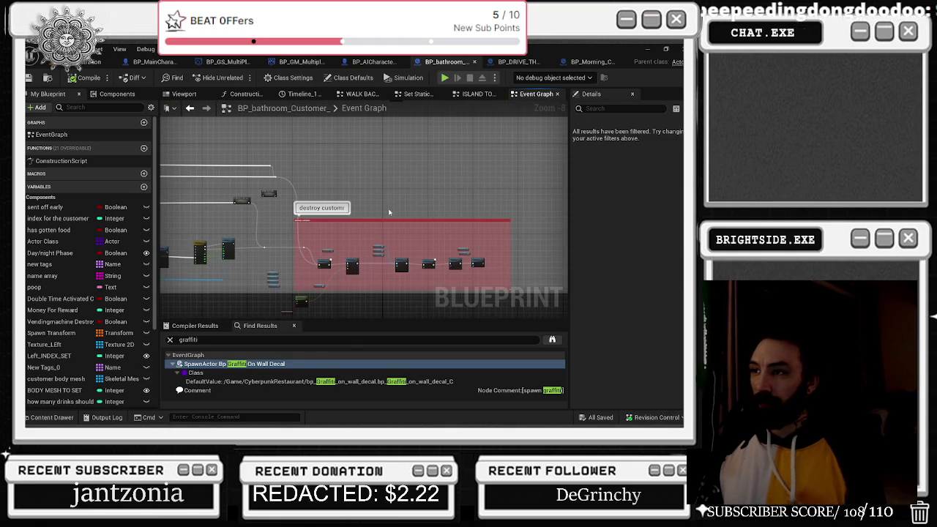
pyautogui.moveTo(391, 214)
pyautogui.mouseDown()
pyautogui.moveTo(412, 236)
pyautogui.moveTo(356, 265)
pyautogui.moveTo(366, 268)
pyautogui.moveTo(303, 231)
pyautogui.moveTo(293, 212)
pyautogui.mouseUp()
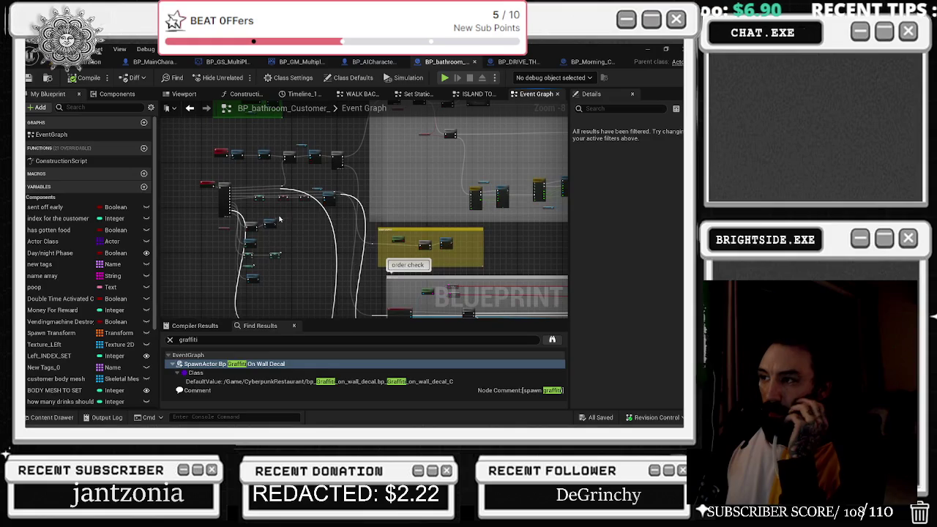
pyautogui.moveTo(345, 227); pyautogui.dragTo(269, 233)
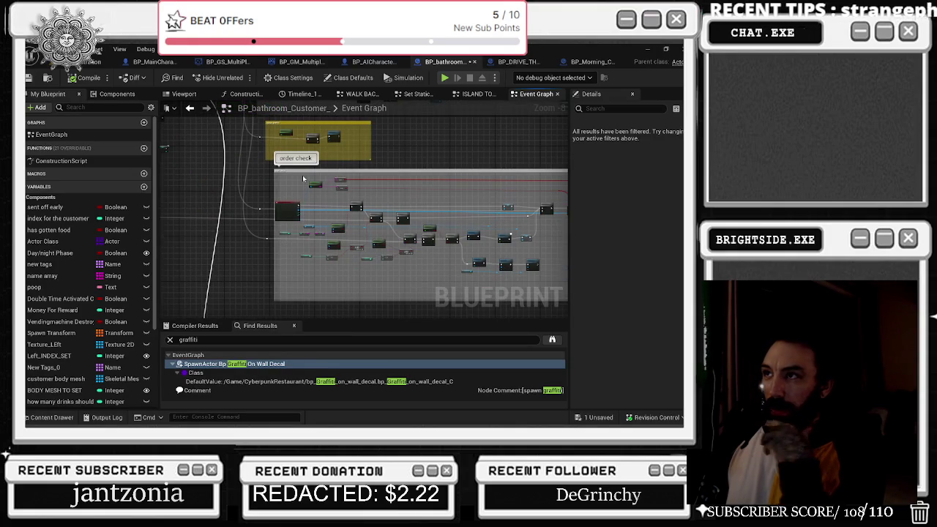
pyautogui.scroll(5, 315, 231)
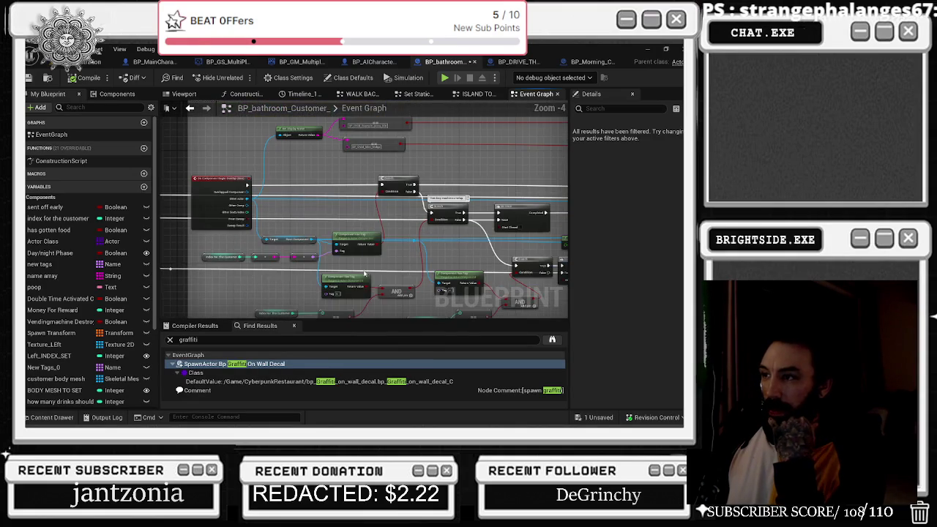
pyautogui.scroll(1, 272, 259)
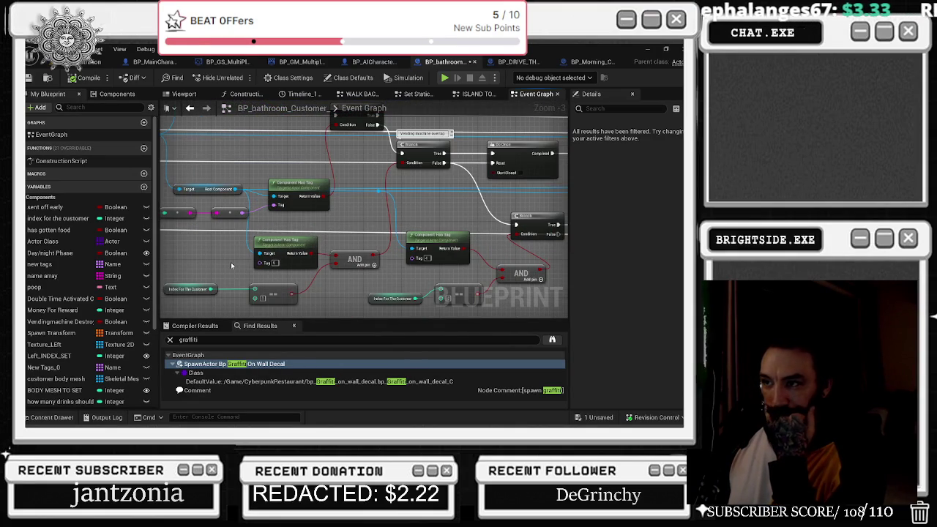
# - Inspect the Customer Grows In Size event's timeline and scaling nodes, then save the blueprint
pyautogui.moveTo(271, 265); pyautogui.dragTo(29, 247)
pyautogui.moveTo(447, 237); pyautogui.dragTo(369, 240)
pyautogui.click(399, 197)
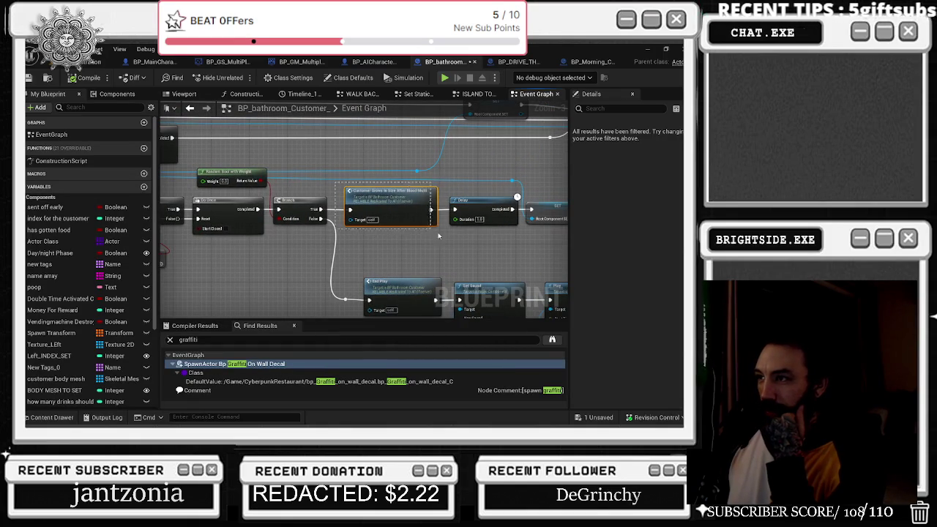
pyautogui.doubleClick(399, 197)
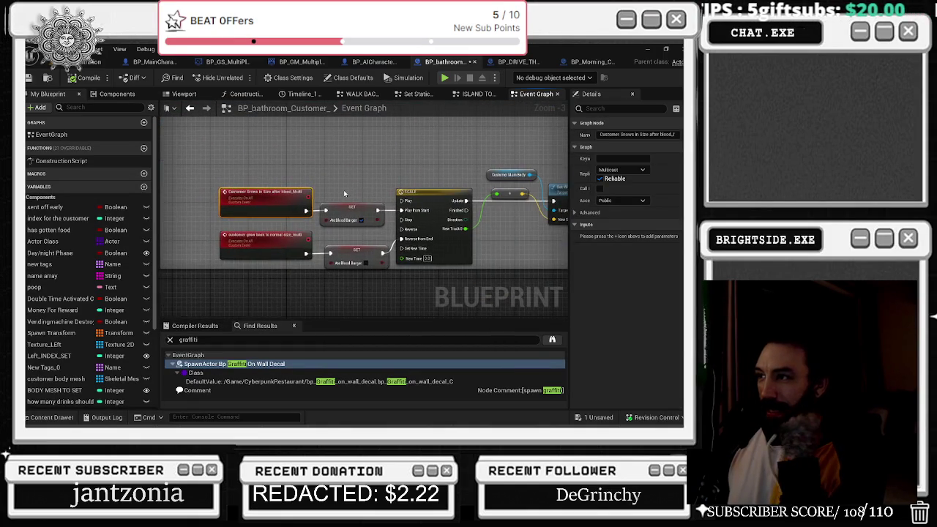
pyautogui.click(315, 196)
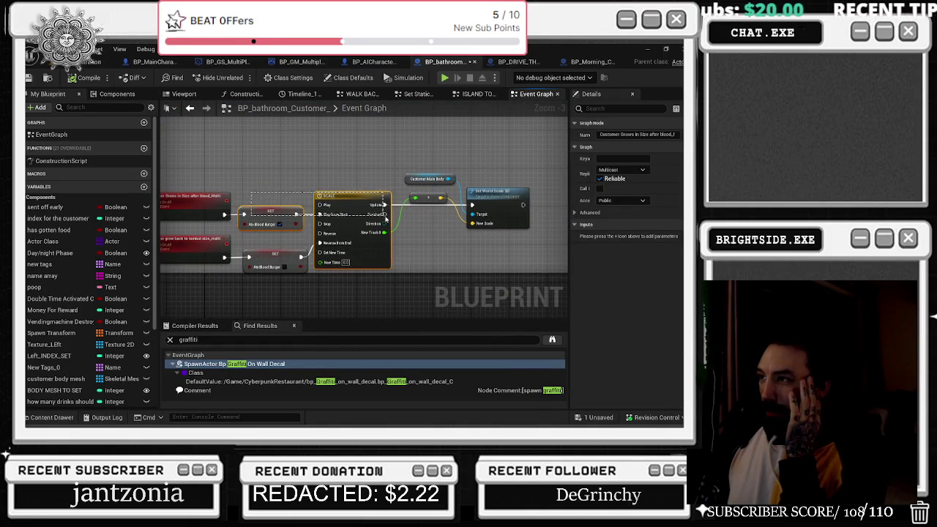
pyautogui.moveTo(311, 155); pyautogui.dragTo(449, 206)
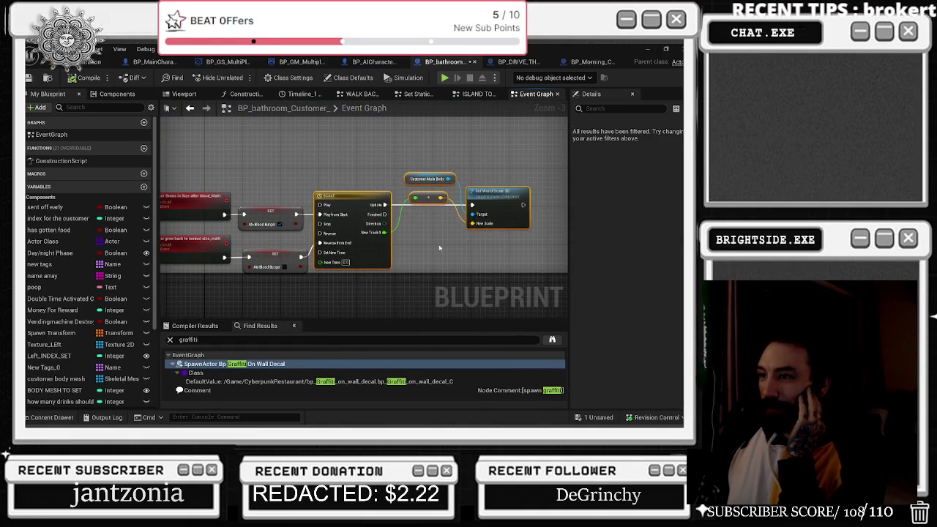
pyautogui.hotkey('alt', 'Left')
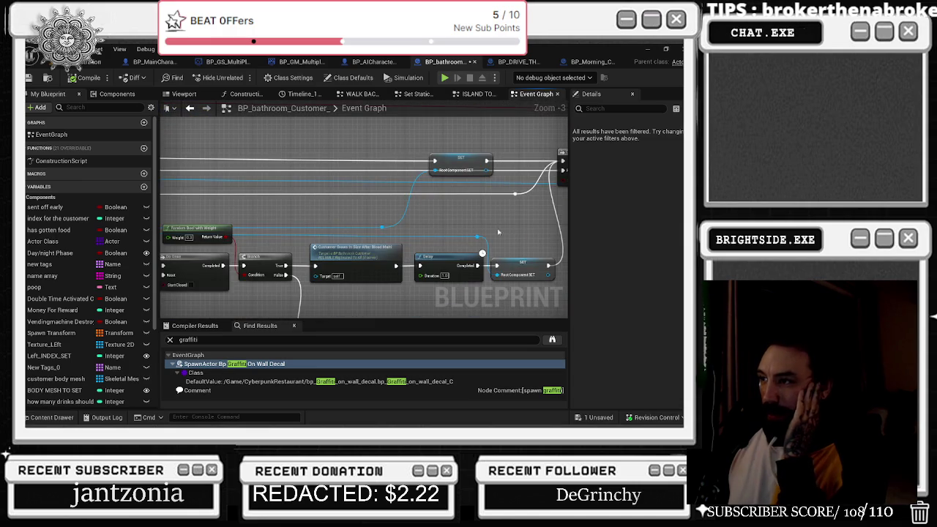
pyautogui.hotkey('alt', 'Left')
pyautogui.hotkey('alt', 'Left')
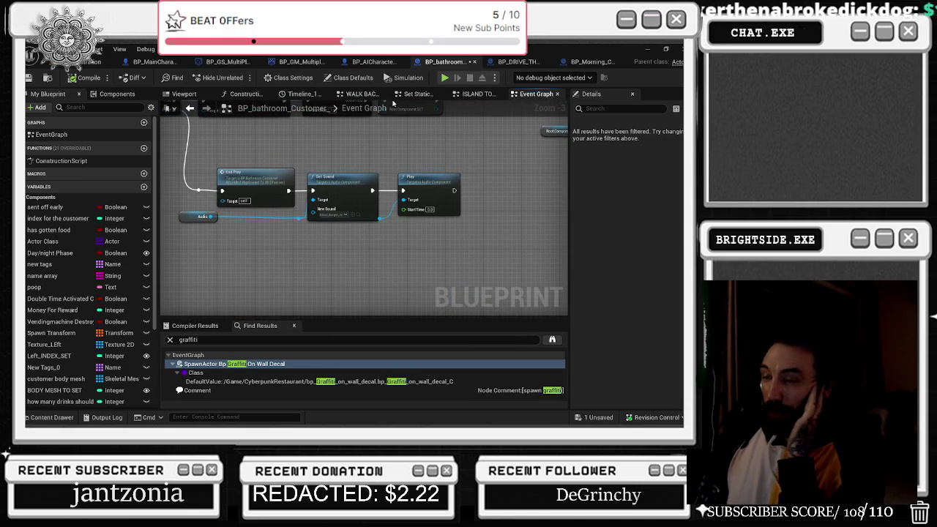
pyautogui.hotkey('ctrl', 's')
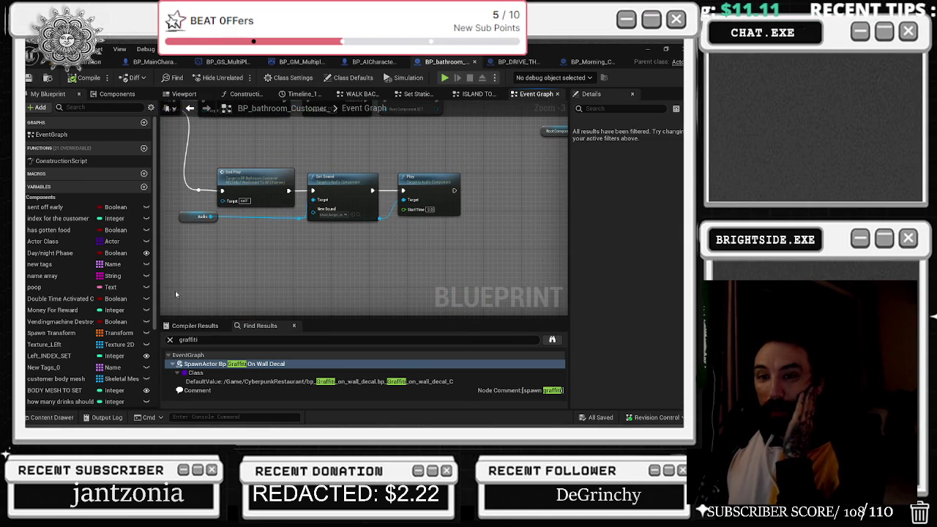
# - Clear the 'customer' search and open the Showcase level from CyberpunkRestaurant/Levels
pyautogui.click(52, 417)
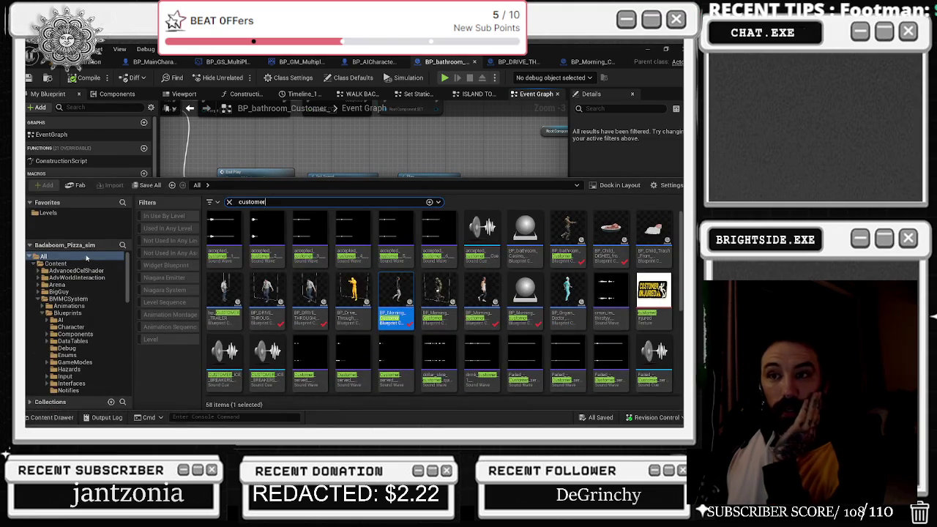
pyautogui.click(49, 212)
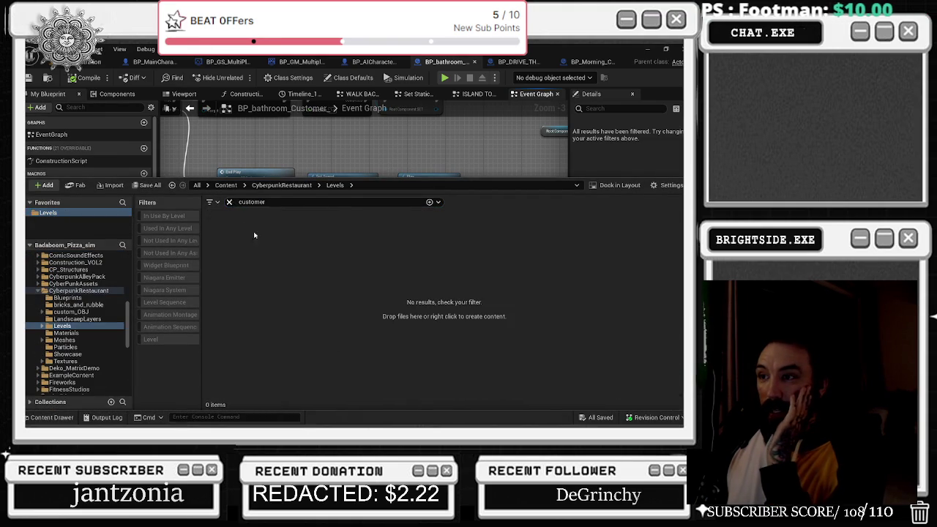
pyautogui.click(229, 203)
pyautogui.doubleClick(222, 359)
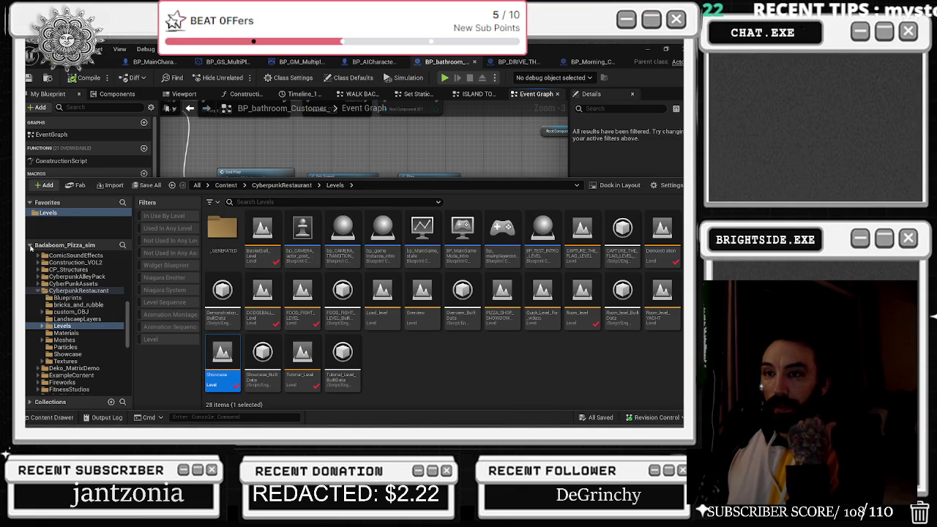
pyautogui.click(30, 245)
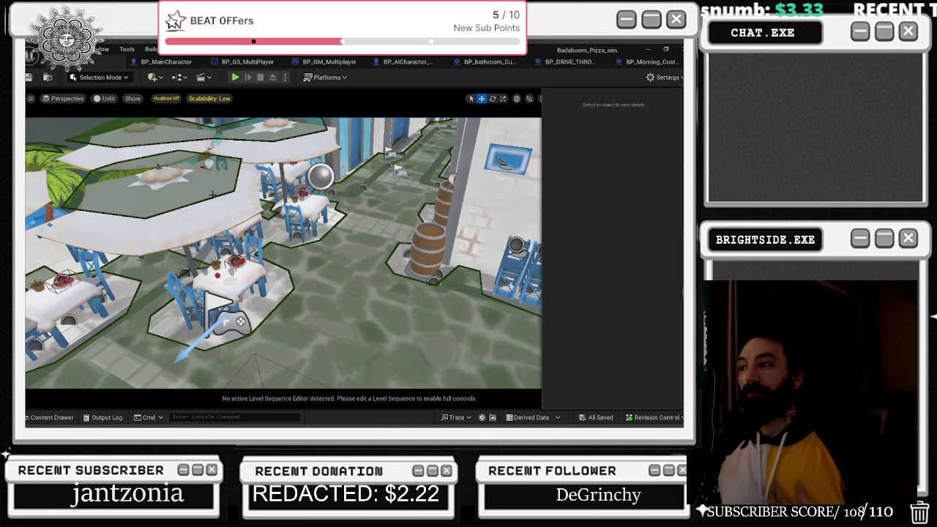
# - Fly to the orange wall and check the lower and upper graffiti decals' transforms
pyautogui.moveTo(395, 267); pyautogui.dragTo(249, 263)
pyautogui.moveTo(448, 324)
pyautogui.mouseDown()
pyautogui.moveTo(418, 306)
pyautogui.moveTo(462, 307)
pyautogui.moveTo(410, 279)
pyautogui.mouseUp()
pyautogui.click(361, 204)
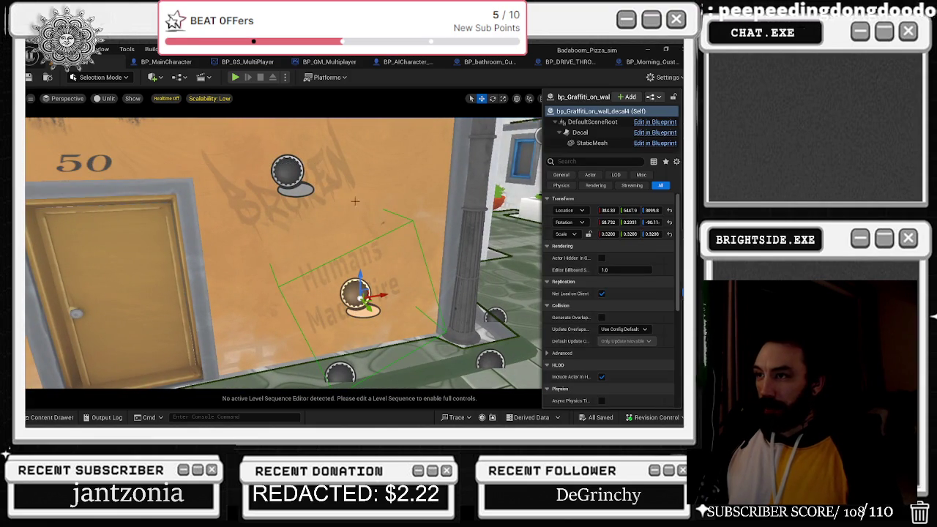
pyautogui.click(317, 180)
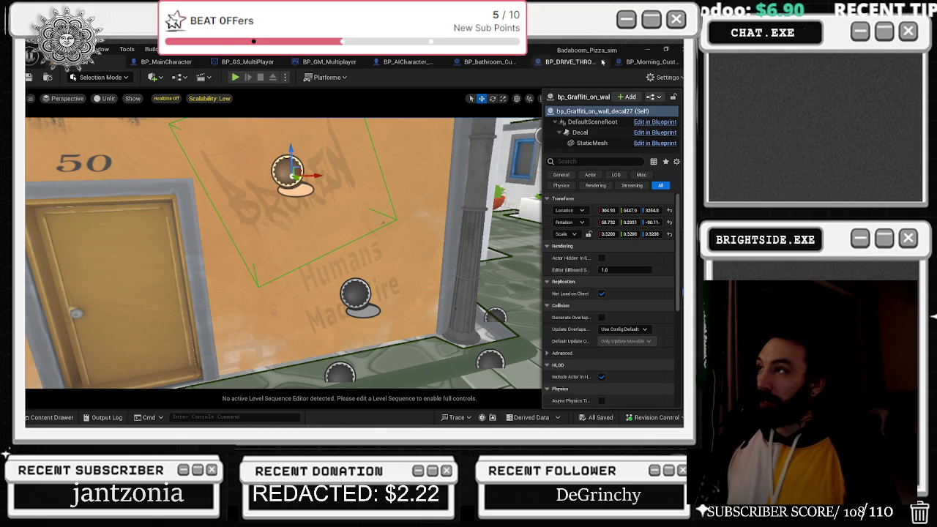
pyautogui.click(644, 62)
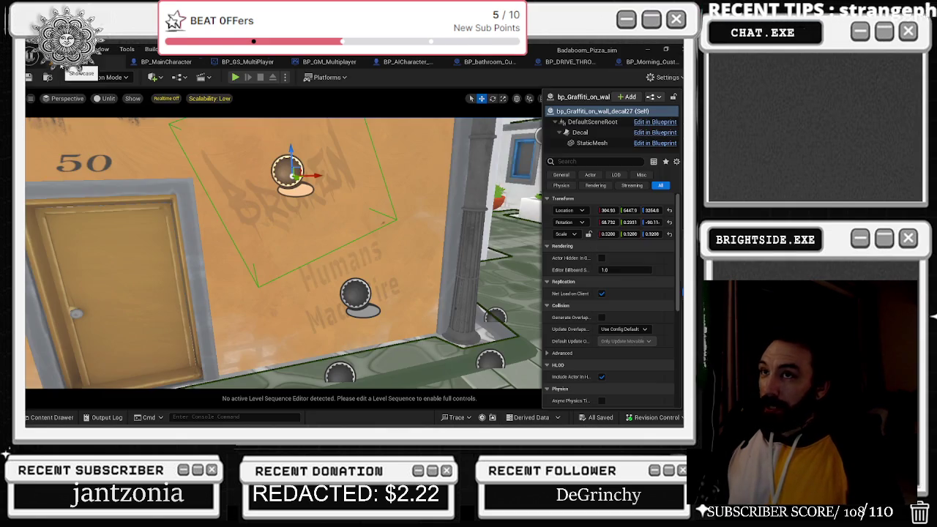
# - Copy the decal's Location X value, then save the BP_Morning_Customer blueprint
pyautogui.click(88, 63)
pyautogui.click(609, 211)
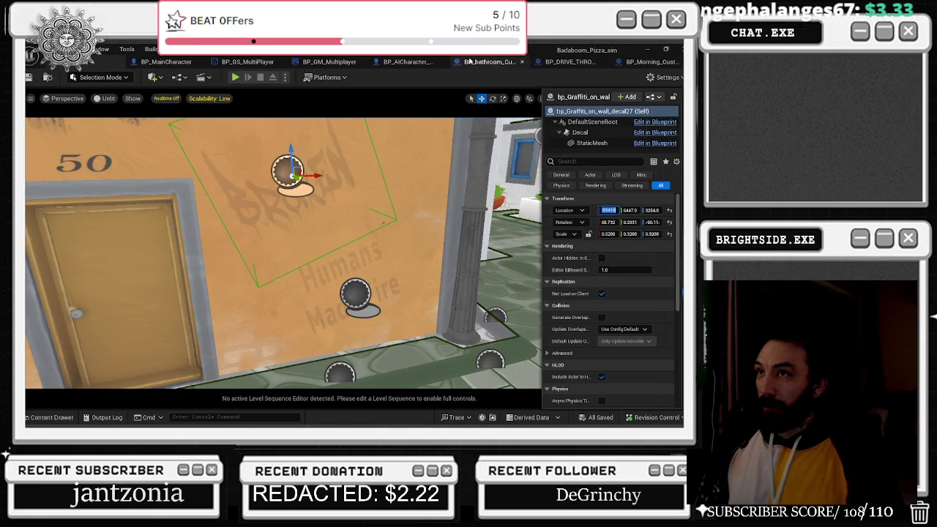
pyautogui.click(648, 62)
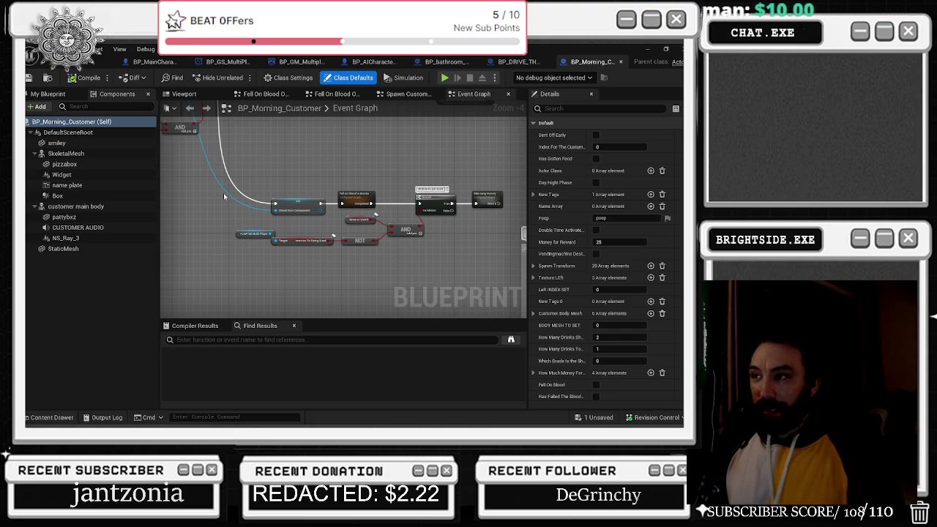
pyautogui.scroll(-2, 234, 169)
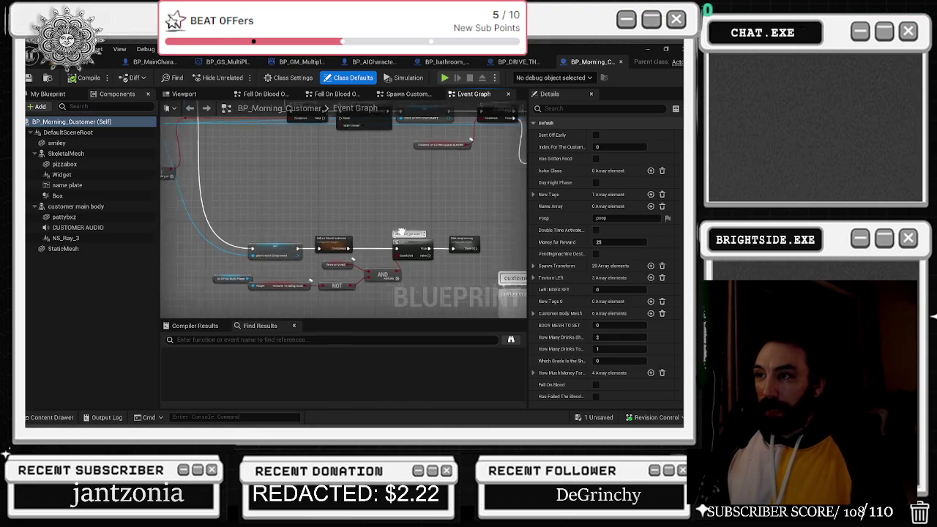
pyautogui.moveTo(420, 258); pyautogui.dragTo(421, 272)
pyautogui.scroll(1, 309, 288)
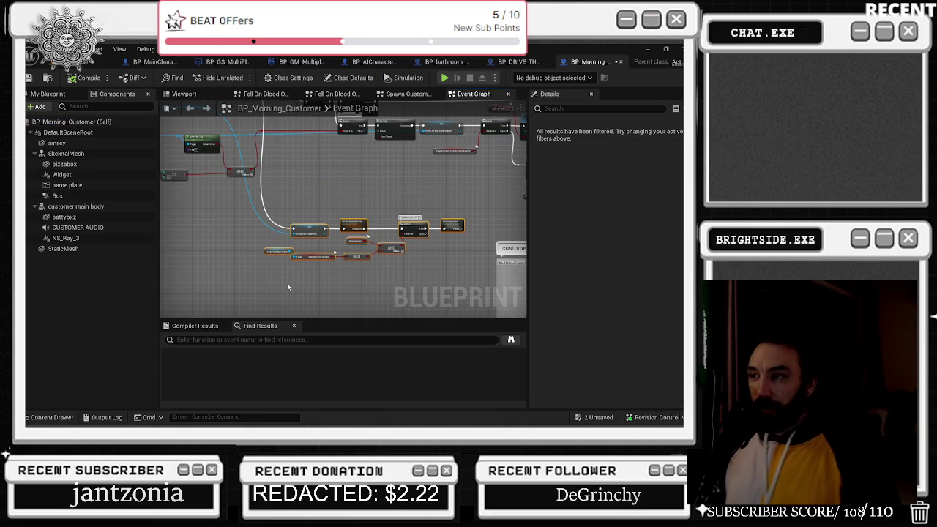
pyautogui.scroll(-1, 294, 265)
pyautogui.scroll(3, 307, 253)
pyautogui.scroll(1, 261, 244)
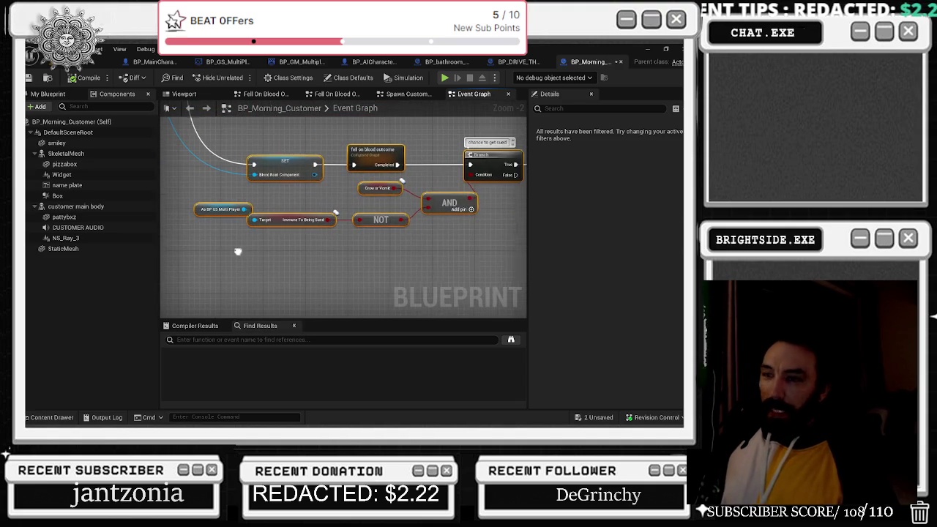
pyautogui.moveTo(179, 201)
pyautogui.mouseDown()
pyautogui.moveTo(224, 239)
pyautogui.moveTo(121, 287)
pyautogui.mouseUp()
pyautogui.scroll(-4, 269, 156)
pyautogui.click(30, 78)
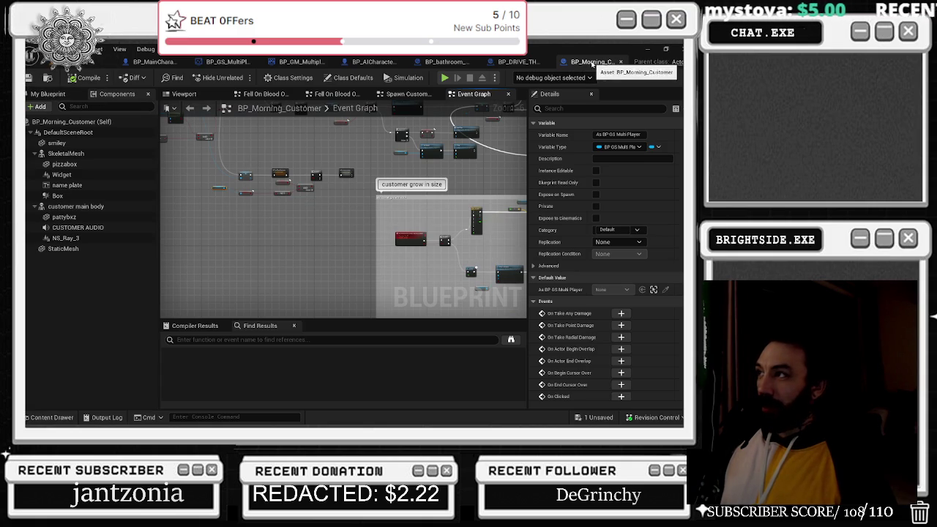
# - Find the GRAFFITI SPAWN transform variable and view its default in Details
pyautogui.moveTo(338, 168); pyautogui.dragTo(308, 276)
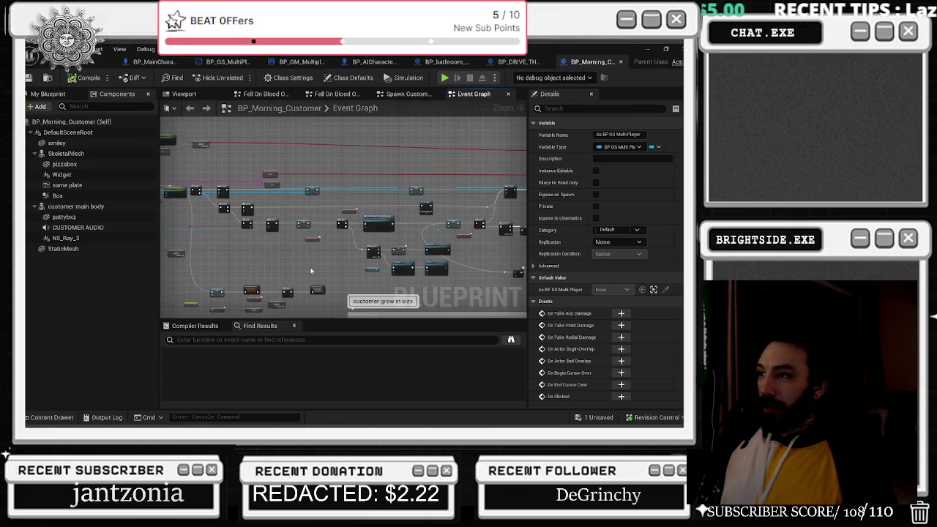
pyautogui.moveTo(280, 153)
pyautogui.mouseDown()
pyautogui.moveTo(330, 212)
pyautogui.moveTo(364, 201)
pyautogui.moveTo(395, 155)
pyautogui.moveTo(265, 302)
pyautogui.mouseUp()
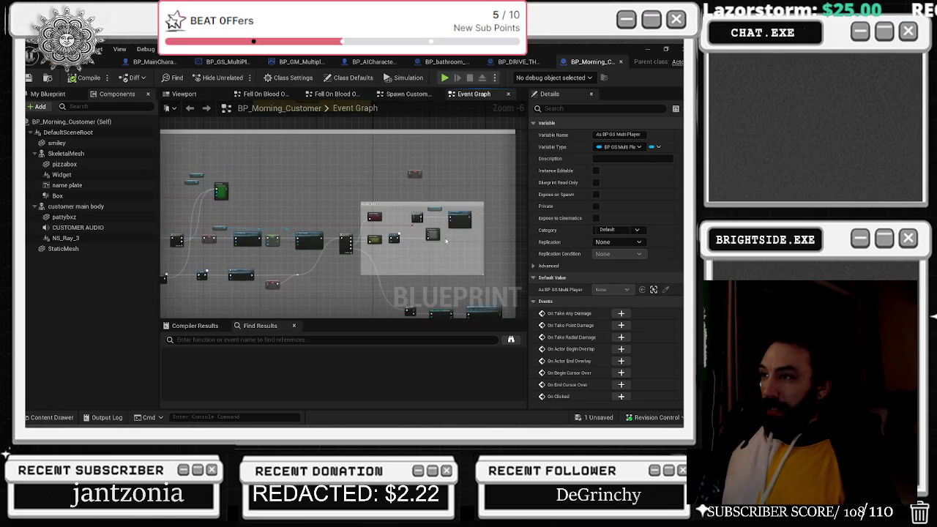
pyautogui.scroll(2, 265, 302)
pyautogui.scroll(-4, 467, 220)
pyautogui.moveTo(467, 219)
pyautogui.mouseDown()
pyautogui.moveTo(364, 298)
pyautogui.moveTo(302, 234)
pyautogui.mouseUp()
pyautogui.scroll(5, 302, 235)
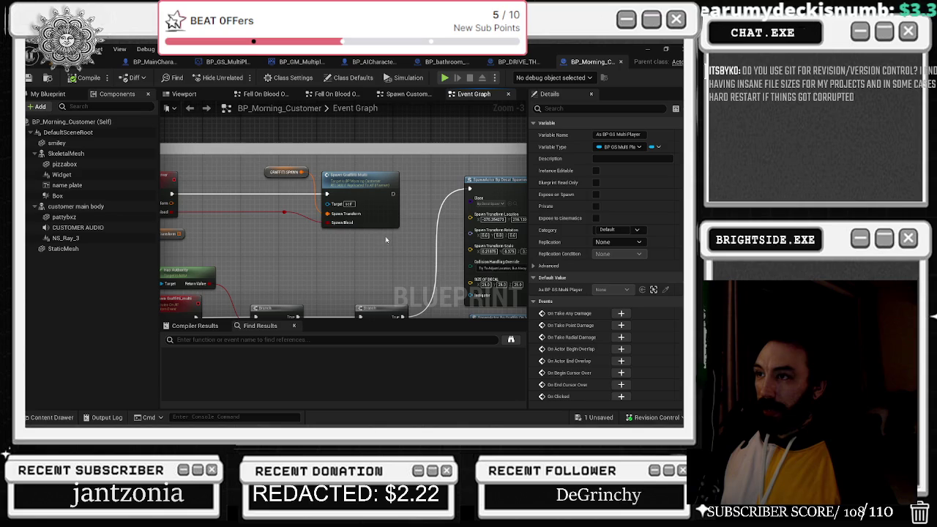
pyautogui.click(283, 172)
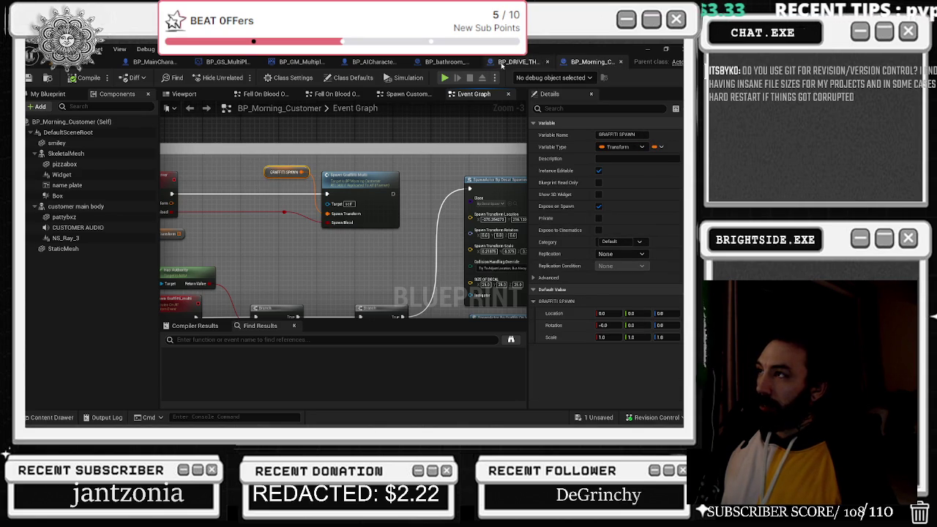
pyautogui.click(456, 63)
pyautogui.scroll(-1, 228, 136)
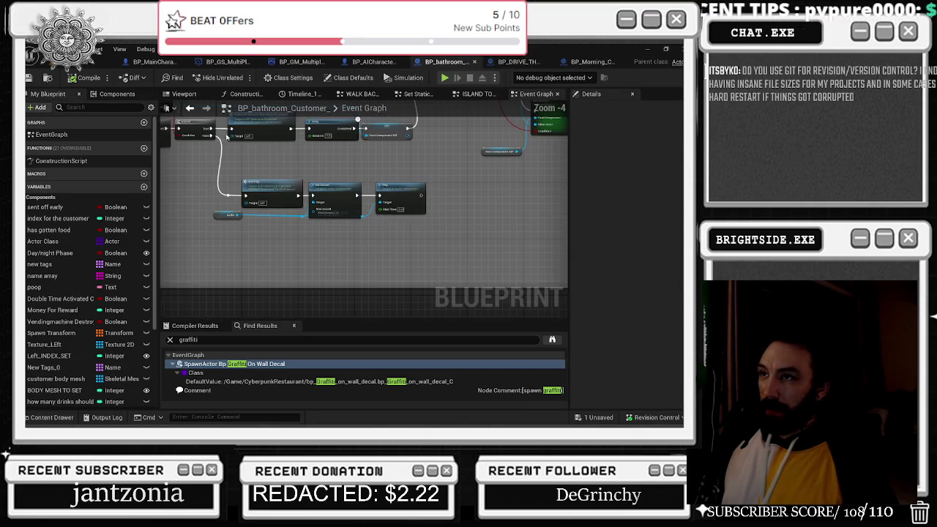
# - Jump to the graffiti SpawnActor node and frame the Select Transform node
pyautogui.scroll(2, 208, 130)
pyautogui.scroll(-1, 208, 130)
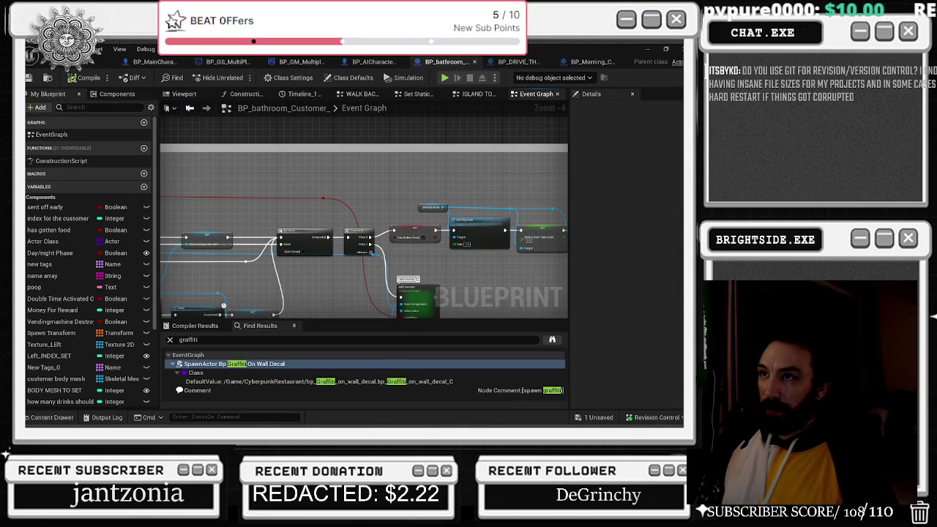
pyautogui.click(189, 109)
pyautogui.click(190, 108)
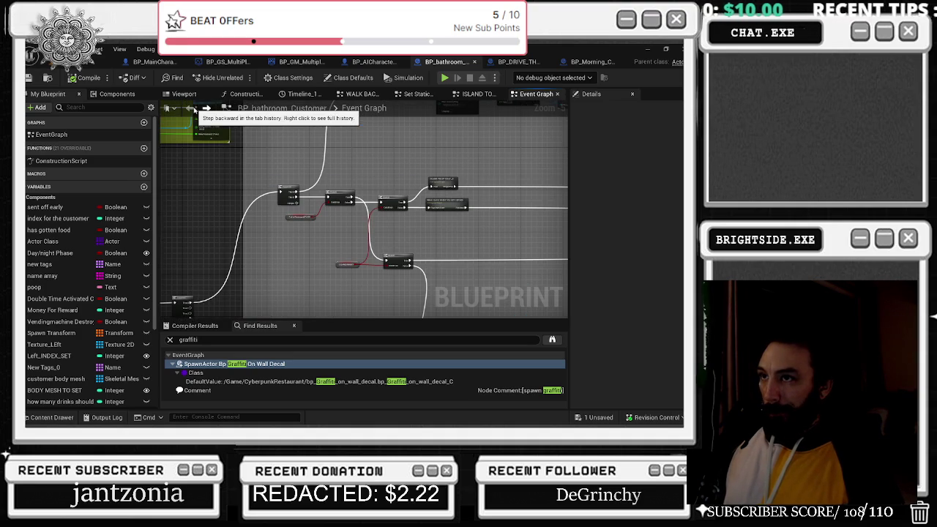
pyautogui.click(190, 108)
pyautogui.click(241, 363)
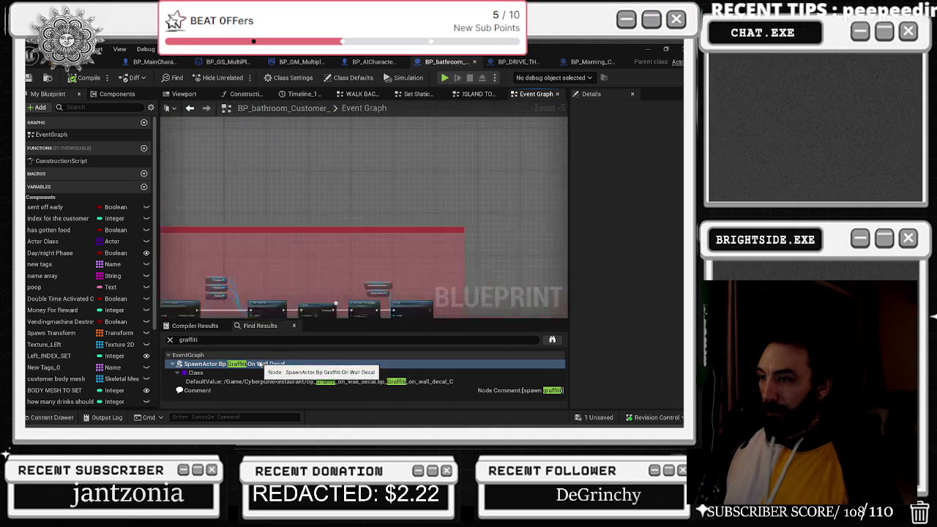
pyautogui.scroll(5, 354, 266)
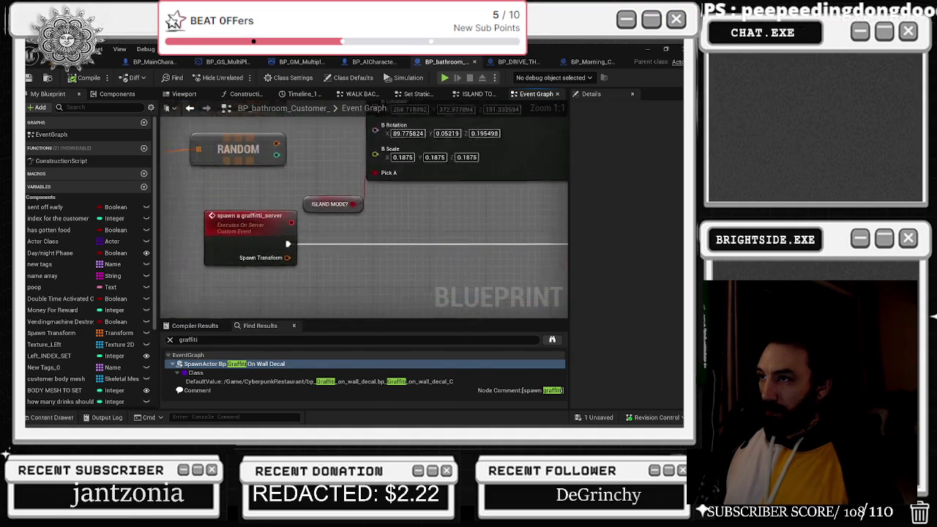
pyautogui.moveTo(295, 298); pyautogui.dragTo(306, 319)
pyautogui.moveTo(359, 189); pyautogui.dragTo(412, 191)
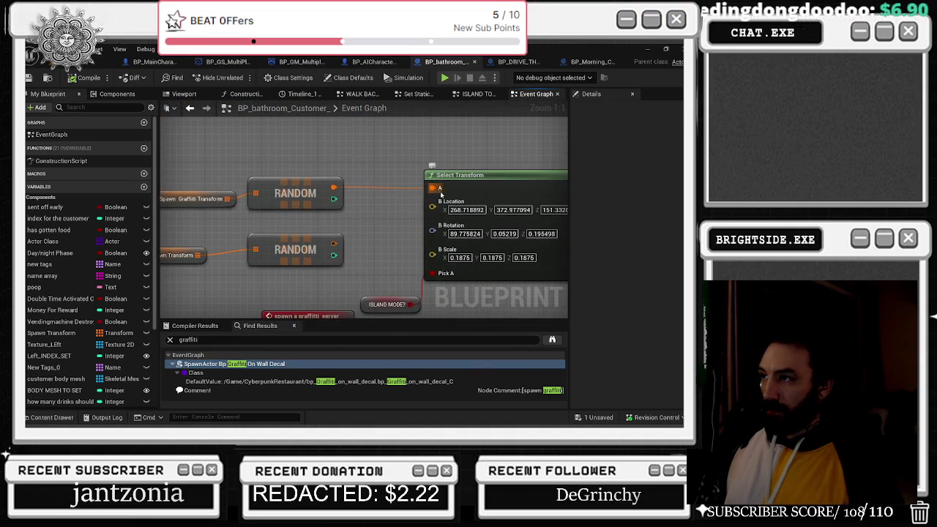
# - Split the Select Transform A pin into location, rotation and scale
pyautogui.rightClick(432, 188)
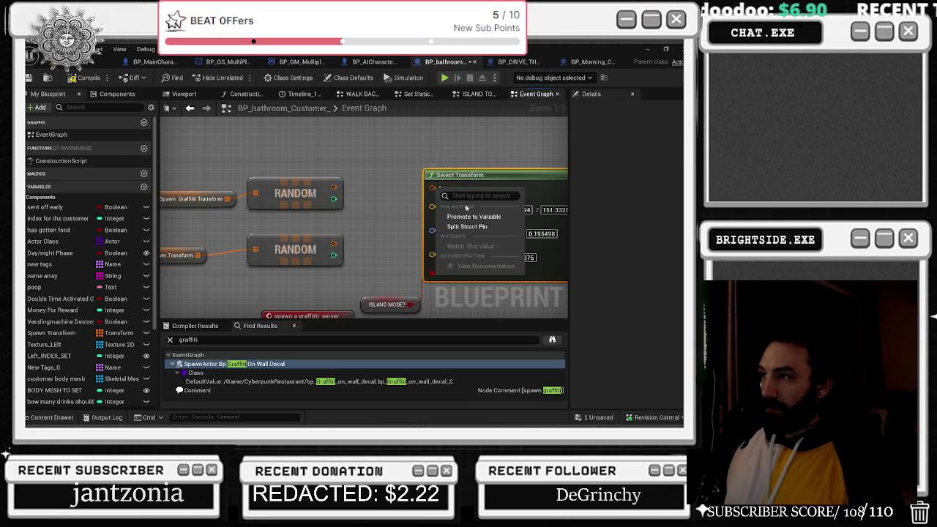
pyautogui.click(432, 188)
pyautogui.rightClick(432, 188)
pyautogui.click(421, 265)
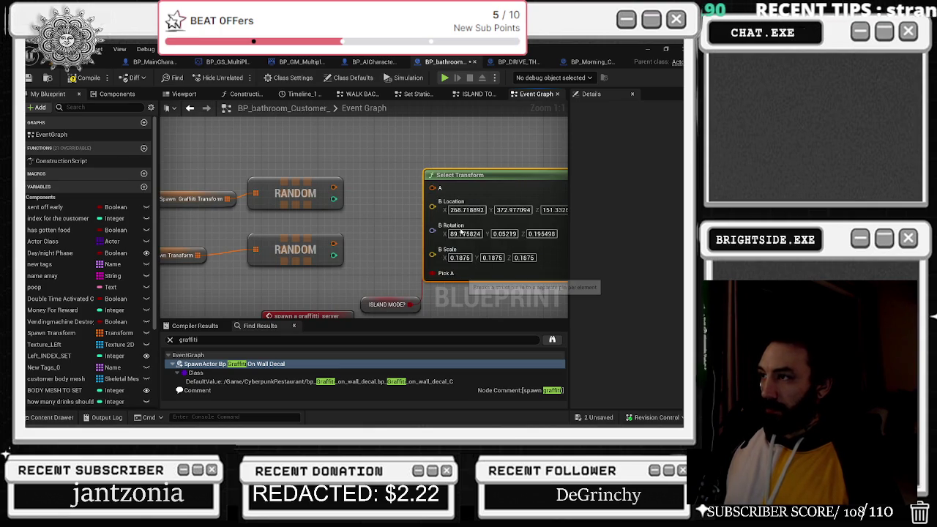
pyautogui.moveTo(421, 265); pyautogui.dragTo(375, 310)
pyautogui.scroll(-3, 341, 253)
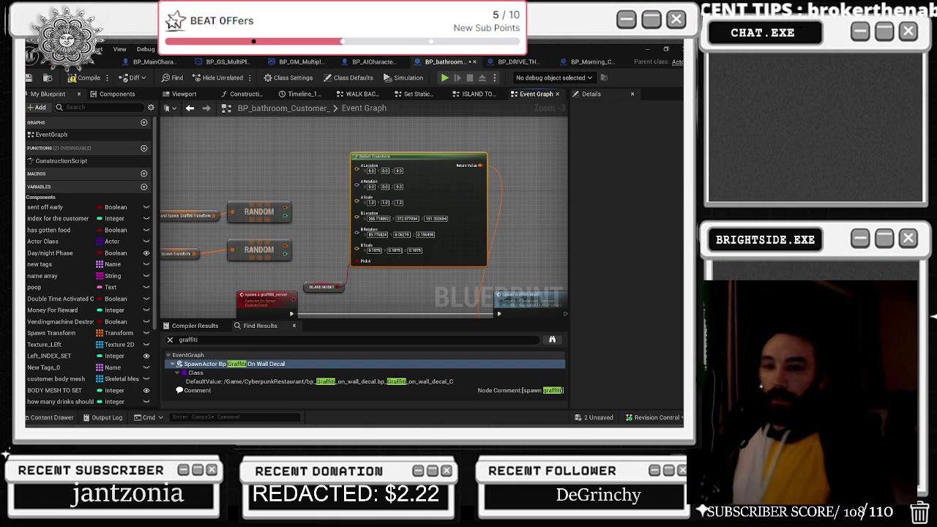
# - Rearrange the ISLAND MODE?, Select Transform and Spawn Graffiti Multi nodes
pyautogui.click(654, 419)
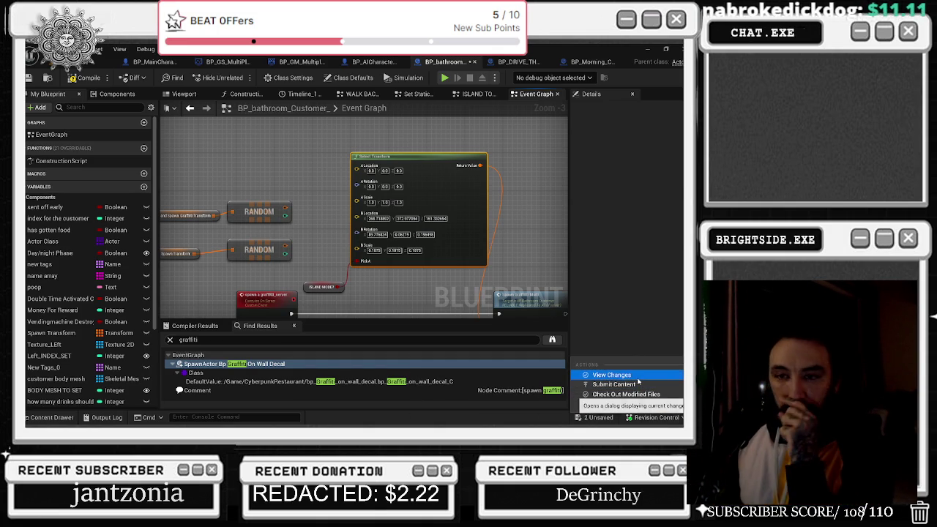
pyautogui.click(330, 234)
pyautogui.click(330, 234)
pyautogui.moveTo(307, 287)
pyautogui.mouseDown()
pyautogui.moveTo(276, 171)
pyautogui.moveTo(287, 172)
pyautogui.mouseUp()
pyautogui.moveTo(378, 156)
pyautogui.mouseDown()
pyautogui.moveTo(360, 159)
pyautogui.moveTo(289, 139)
pyautogui.moveTo(313, 216)
pyautogui.moveTo(399, 216)
pyautogui.mouseUp()
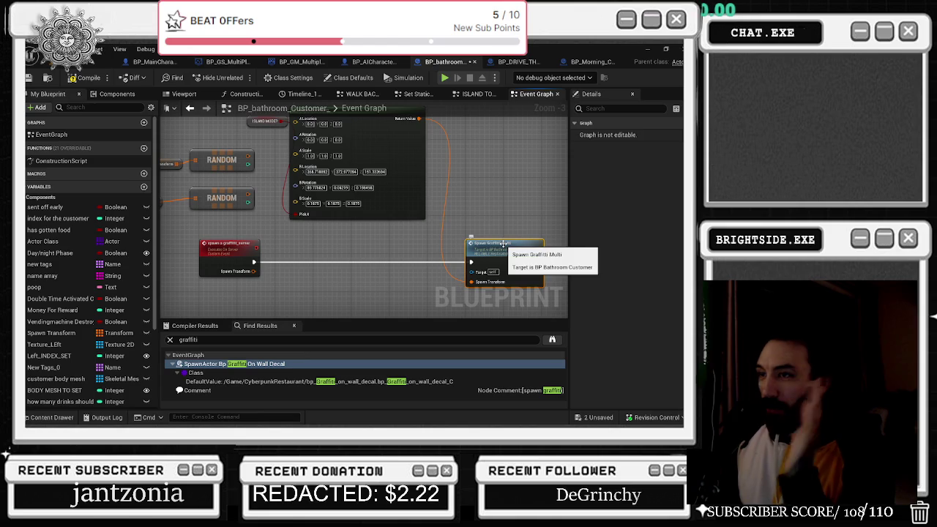
pyautogui.moveTo(496, 246); pyautogui.dragTo(505, 246)
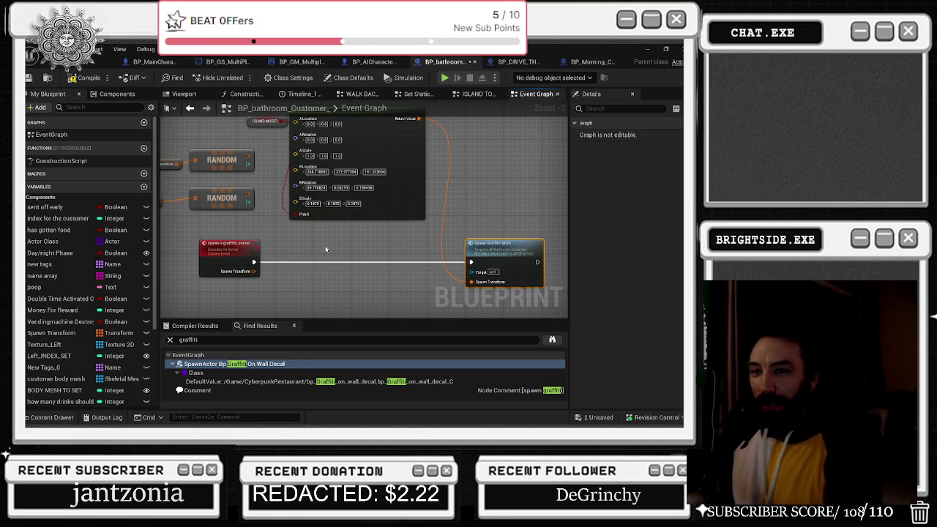
# - Reveal the RANDOM node inputs and show the ISLAND MODE variable's settings
pyautogui.moveTo(198, 197); pyautogui.dragTo(301, 291)
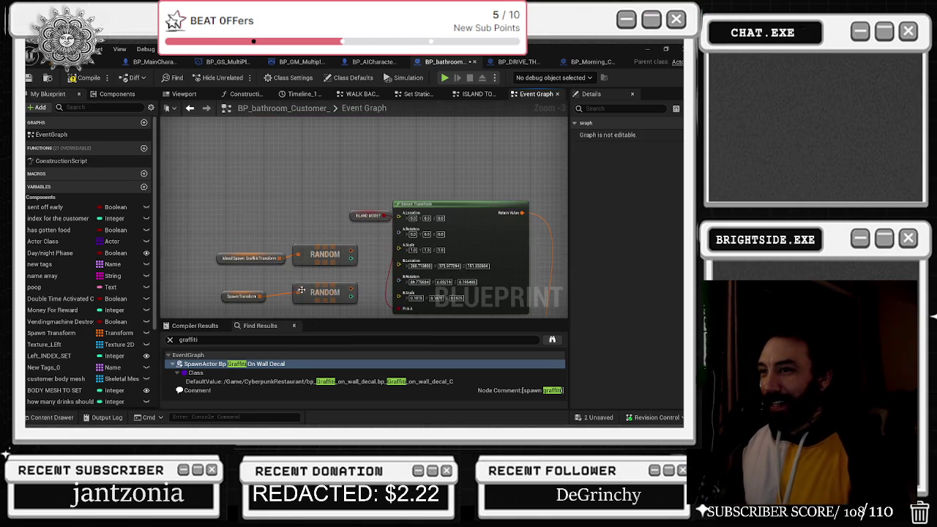
pyautogui.moveTo(214, 196)
pyautogui.mouseDown()
pyautogui.moveTo(213, 174)
pyautogui.moveTo(288, 208)
pyautogui.moveTo(129, 260)
pyautogui.moveTo(188, 245)
pyautogui.mouseUp()
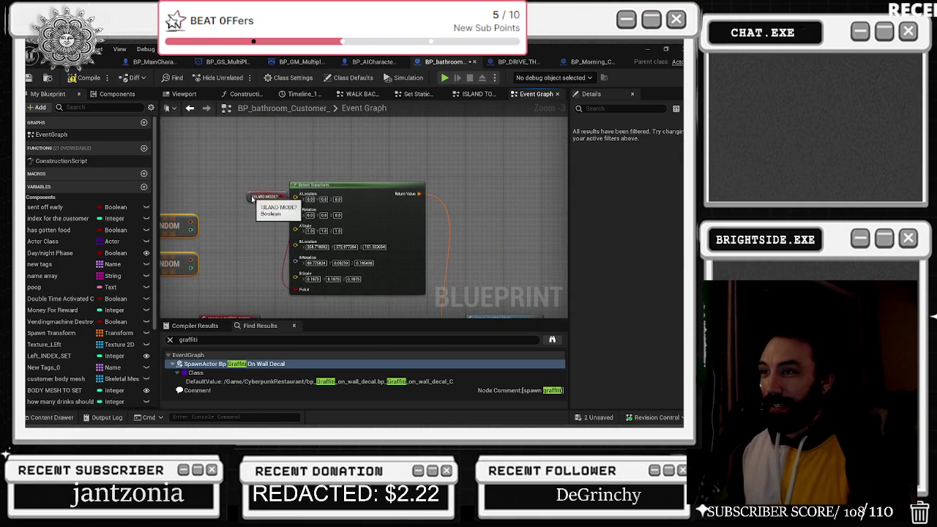
pyautogui.click(227, 195)
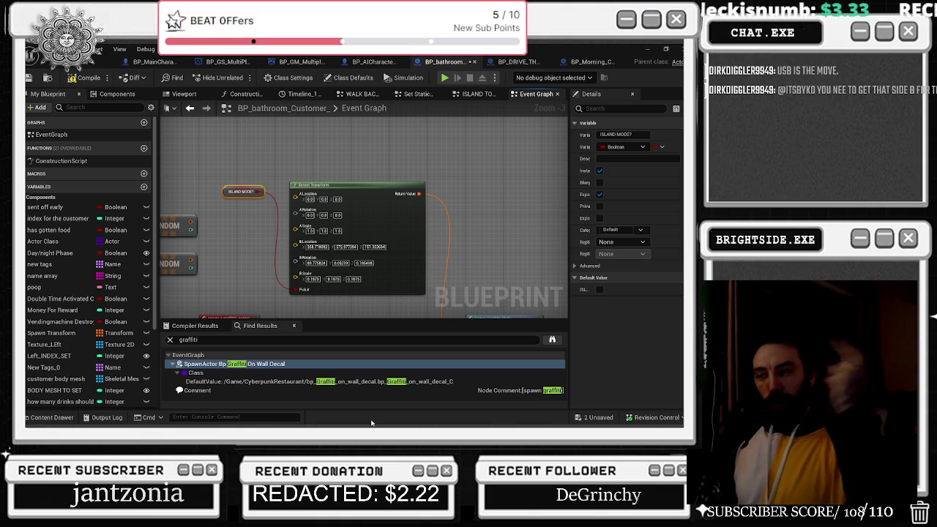
pyautogui.click(81, 61)
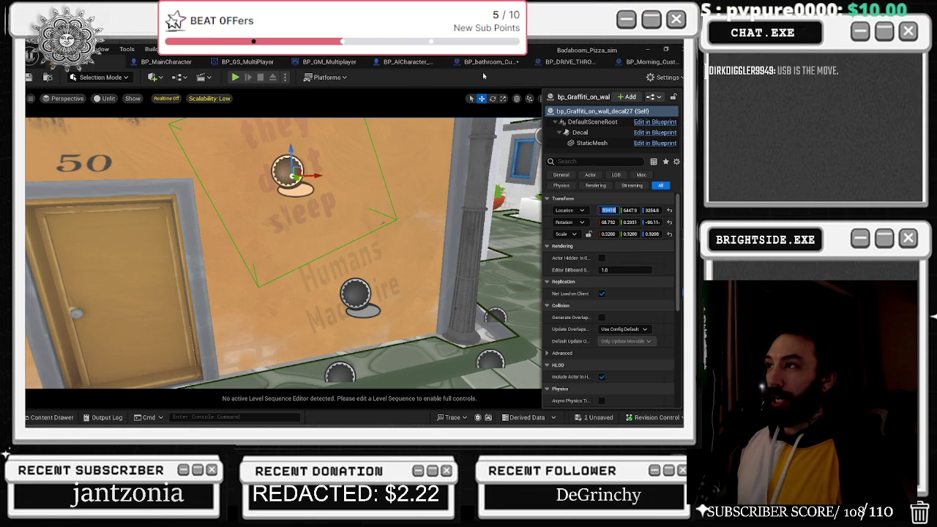
# - Paste the decal's Y and Z location into the Select Transform A Location
pyautogui.click(409, 63)
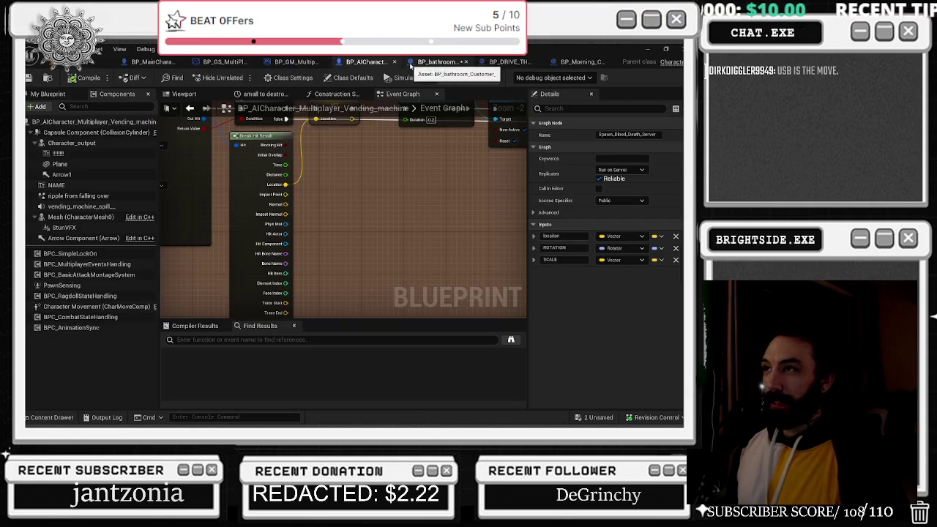
pyautogui.click(438, 63)
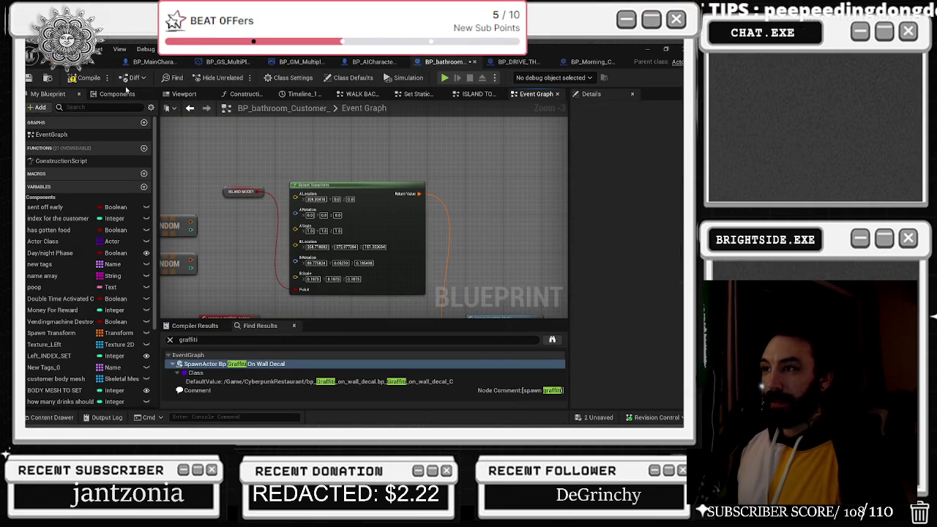
pyautogui.click(74, 63)
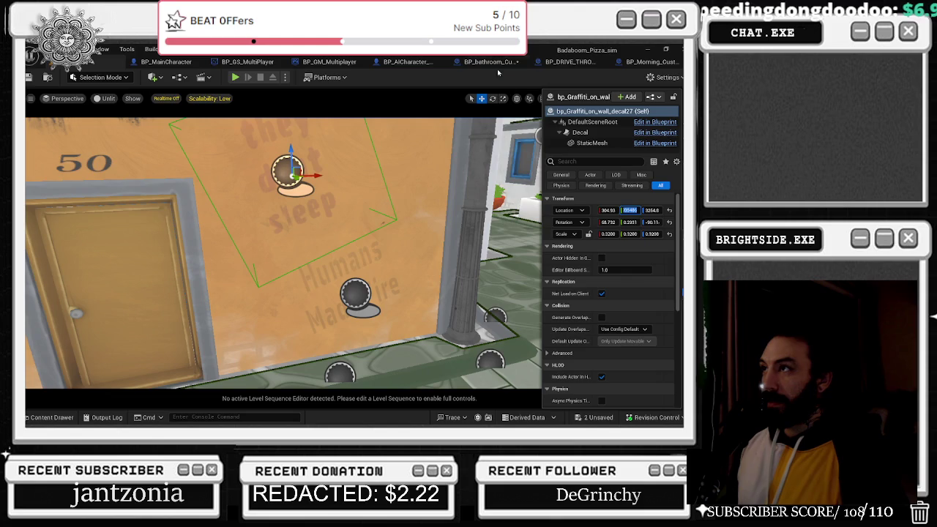
pyautogui.click(492, 62)
pyautogui.hotkey('ctrl', 'v')
pyautogui.press('Return')
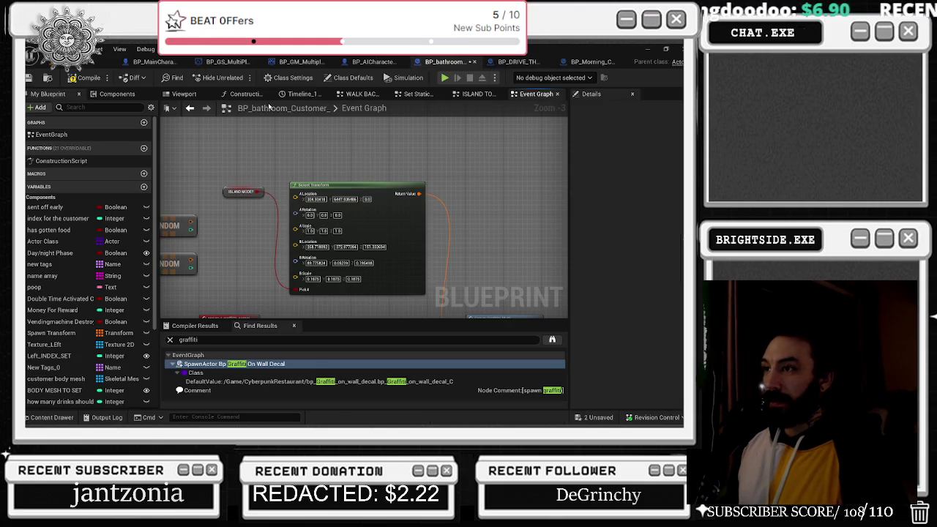
pyautogui.click(74, 63)
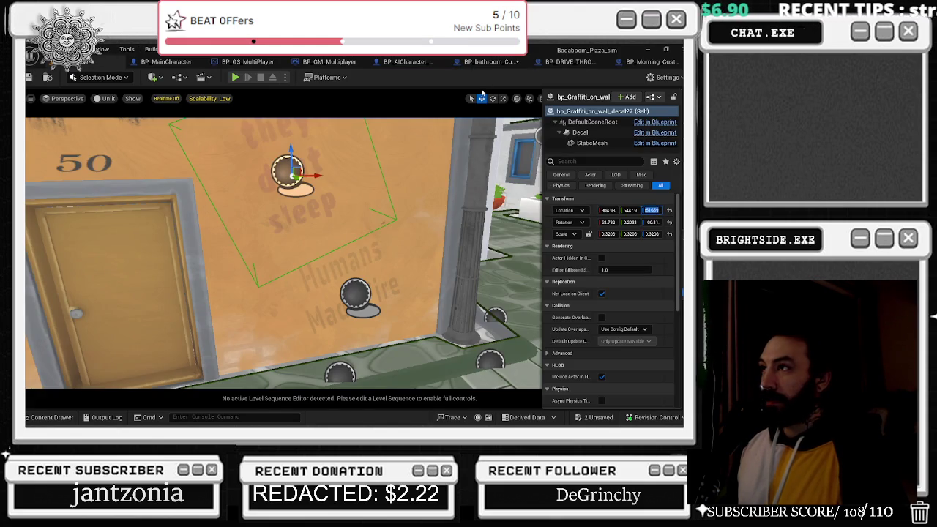
pyautogui.click(489, 63)
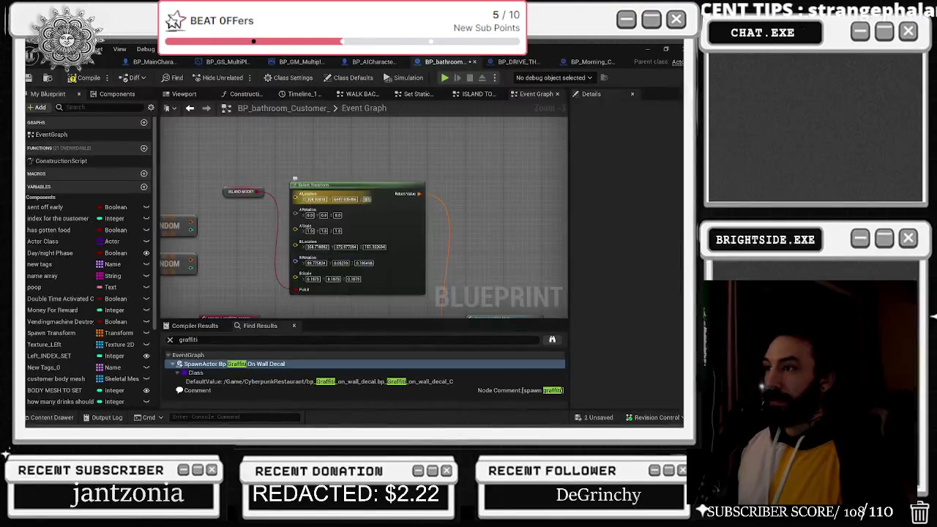
# - Copy the decal's X and Y rotation (0.268753) into A Rotation
pyautogui.click(74, 63)
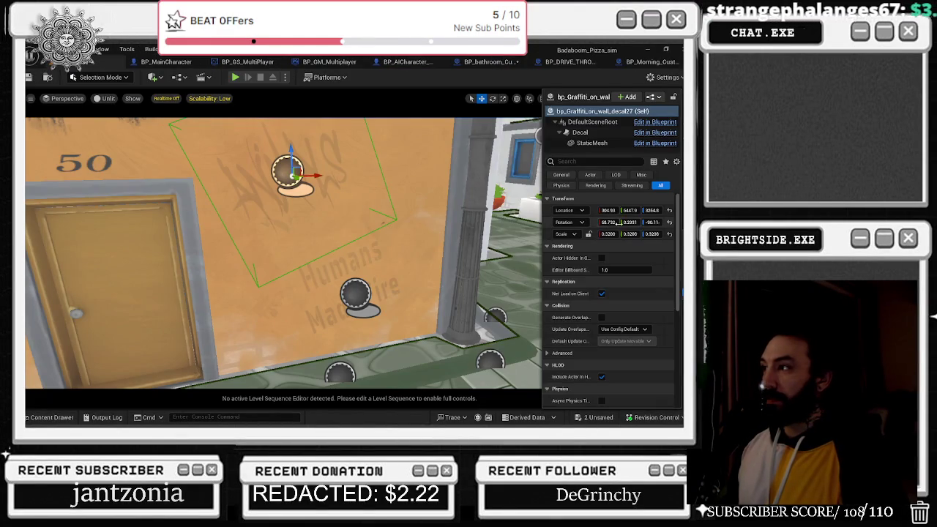
pyautogui.click(480, 61)
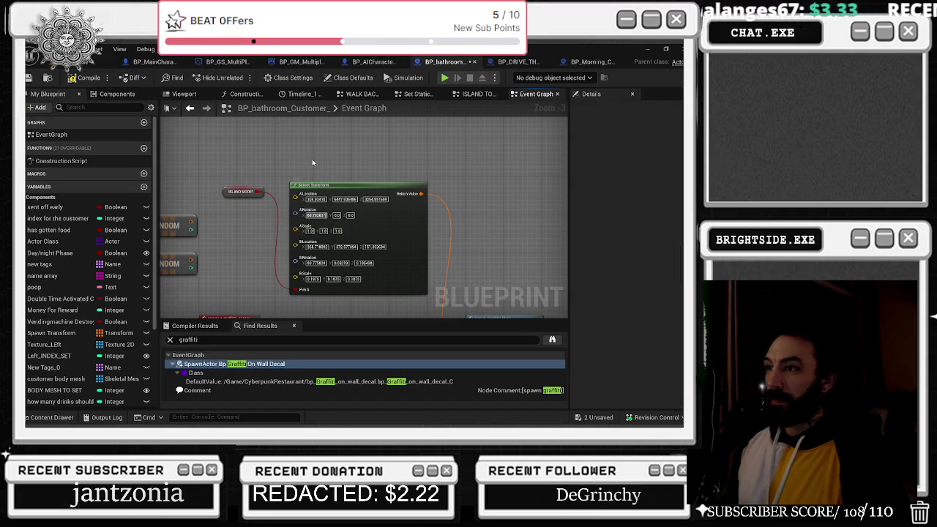
pyautogui.click(315, 215)
pyautogui.hotkey('ctrl', 'v')
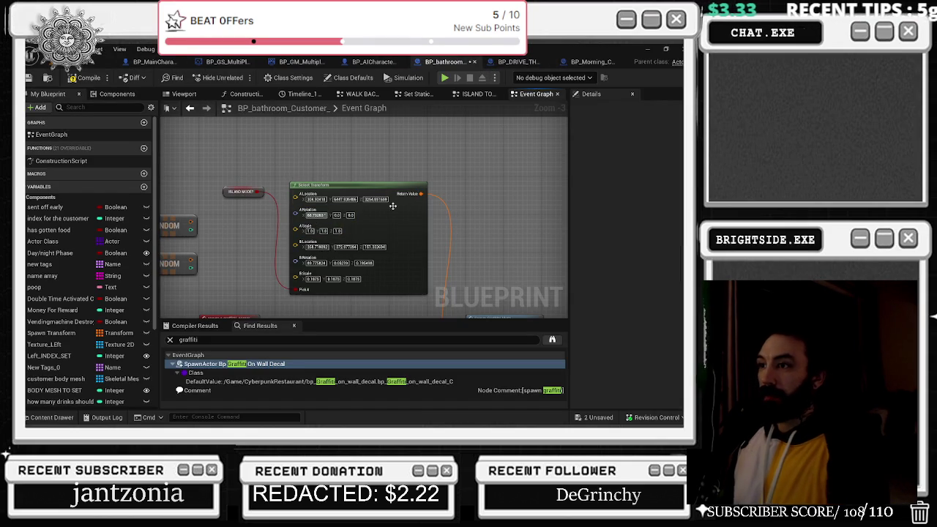
pyautogui.click(99, 62)
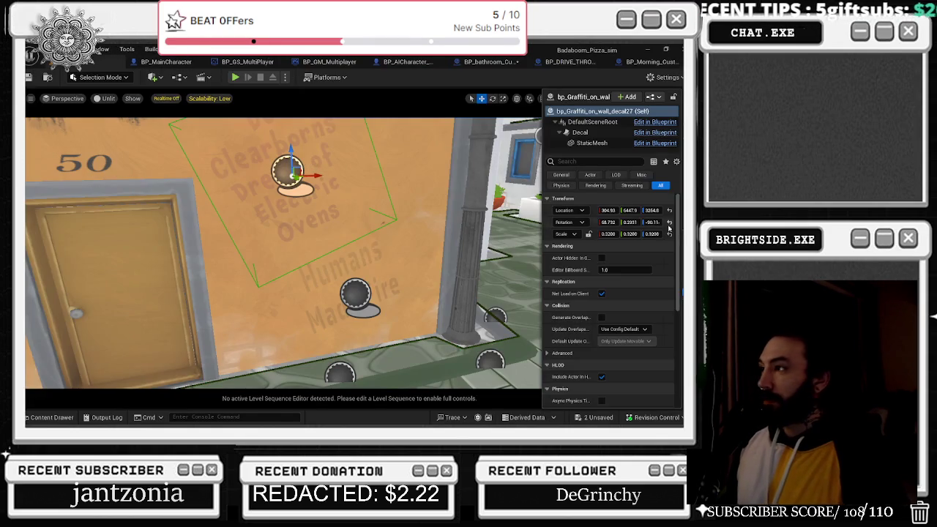
pyautogui.click(631, 222)
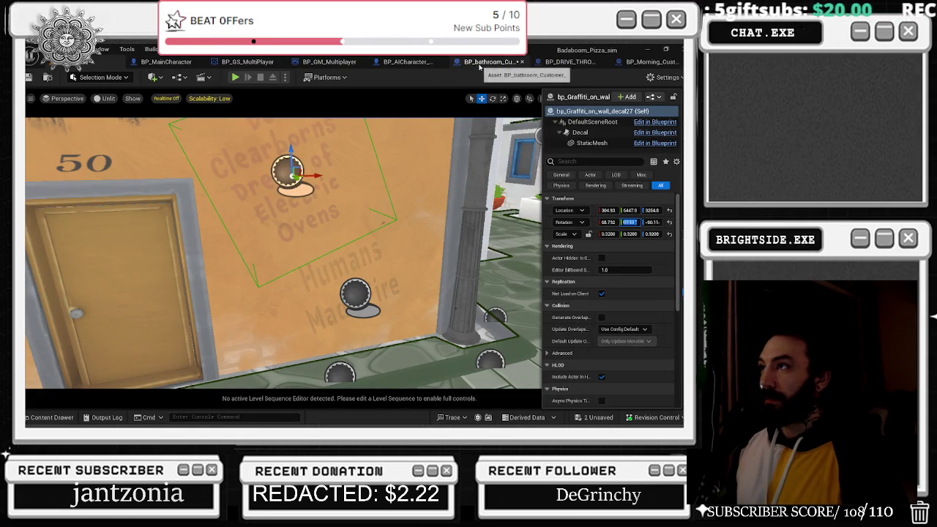
pyautogui.click(479, 63)
pyautogui.click(333, 216)
pyautogui.hotkey('ctrl', 'v')
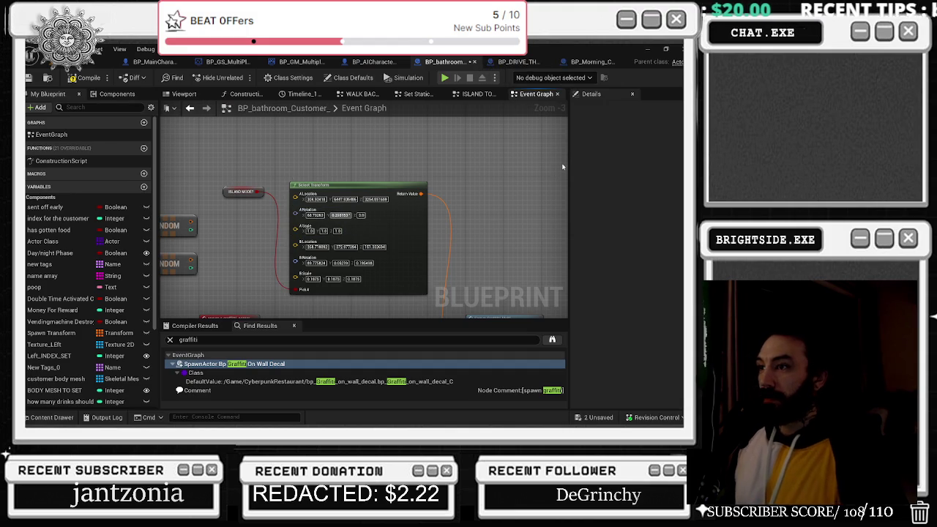
# - Fill A Scale X, Y and Z with 0.1875
pyautogui.click(99, 61)
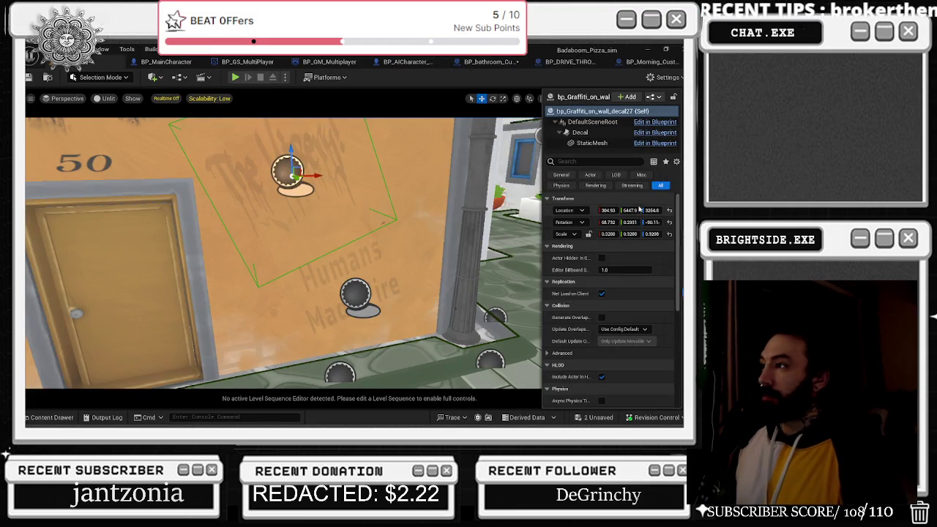
pyautogui.click(480, 63)
pyautogui.click(314, 231)
pyautogui.hotkey('ctrl', 'v')
pyautogui.press('Return')
pyautogui.write('0.1875')
pyautogui.press('Tab')
pyautogui.write('0.1875')
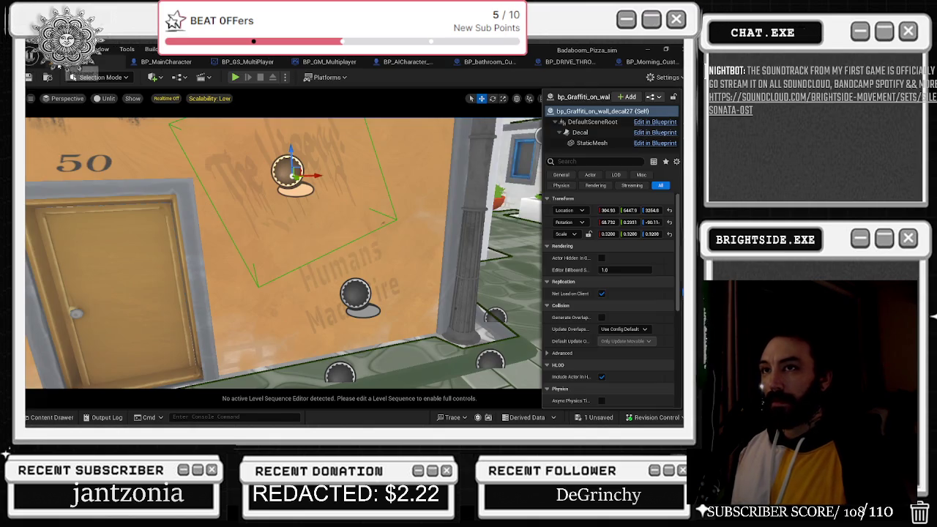
# - Save the Showcase map and correct A Scale to the decal's 0.320896
pyautogui.click(29, 77)
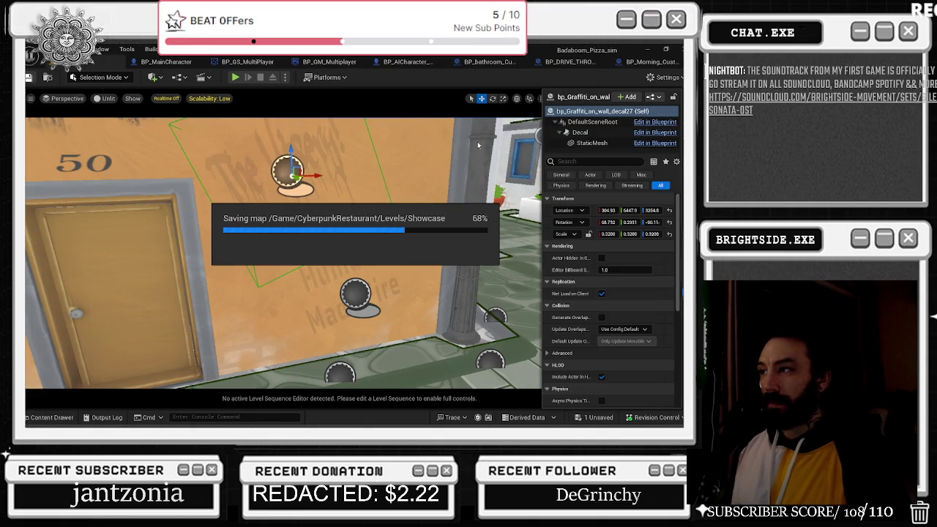
pyautogui.moveTo(454, 145); pyautogui.dragTo(446, 174)
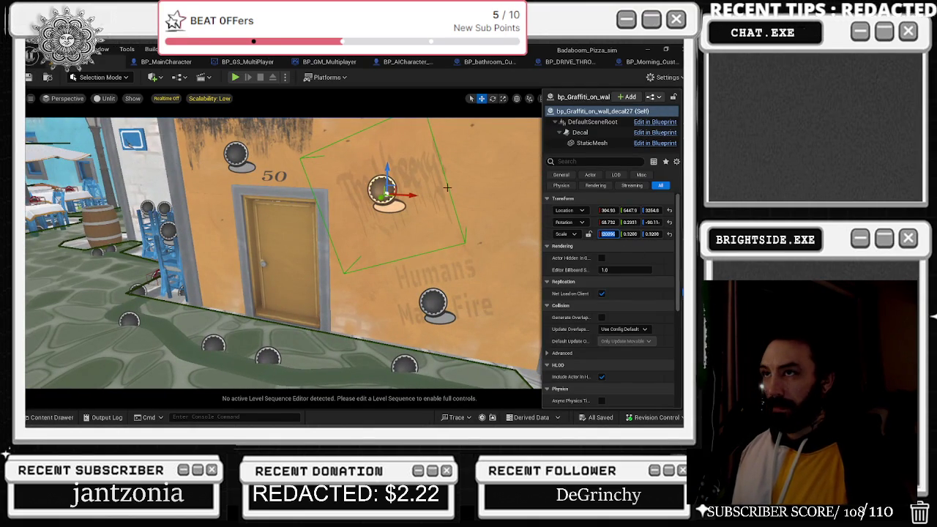
pyautogui.click(404, 62)
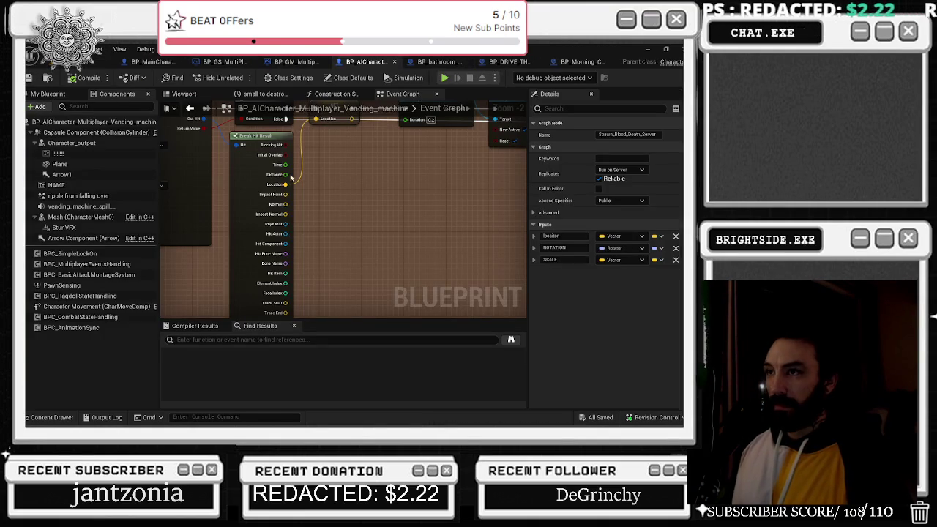
pyautogui.click(439, 63)
pyautogui.moveTo(315, 230); pyautogui.dragTo(344, 231)
pyautogui.click(338, 230)
pyautogui.hotkey('ctrl', 'v')
pyautogui.click(306, 153)
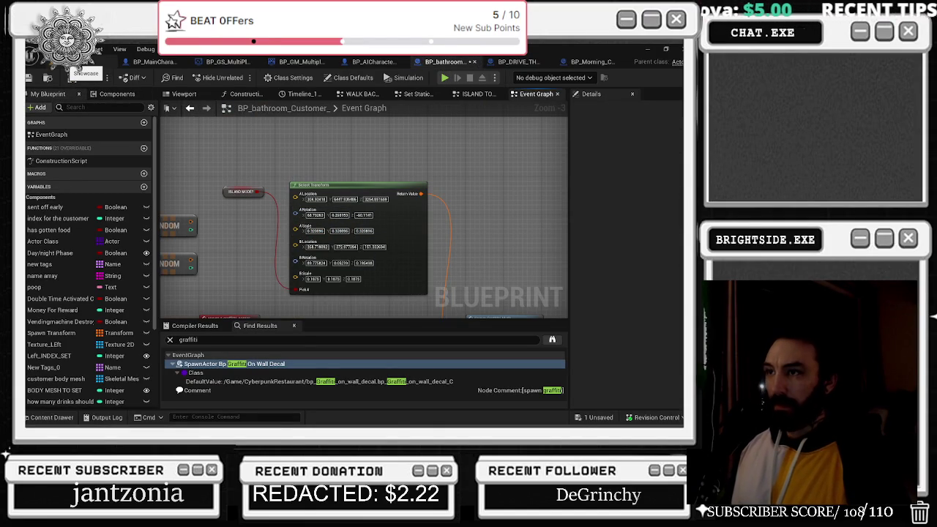
pyautogui.scroll(-3, 369, 241)
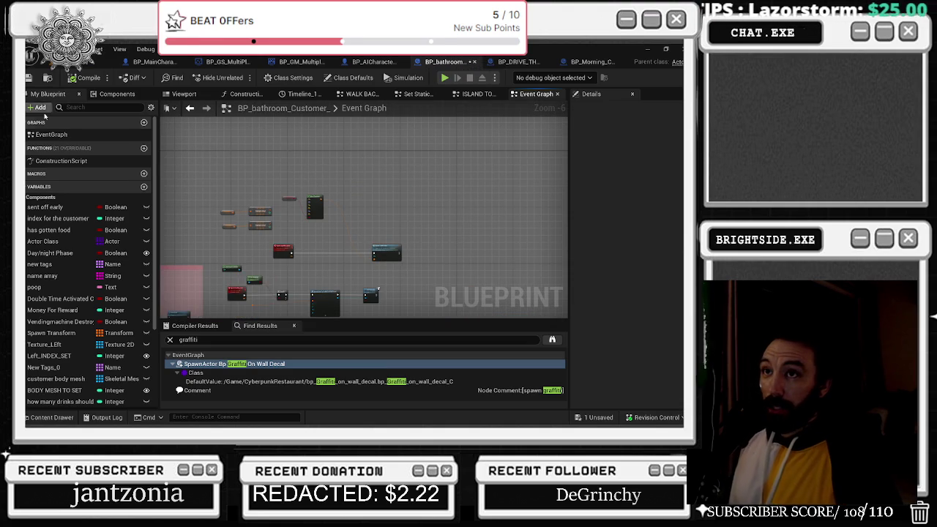
# - Review the SpawnActor Bp Graffiti On Wall Decal node's collision handling options, leaving them unchanged
pyautogui.scroll(4, 322, 213)
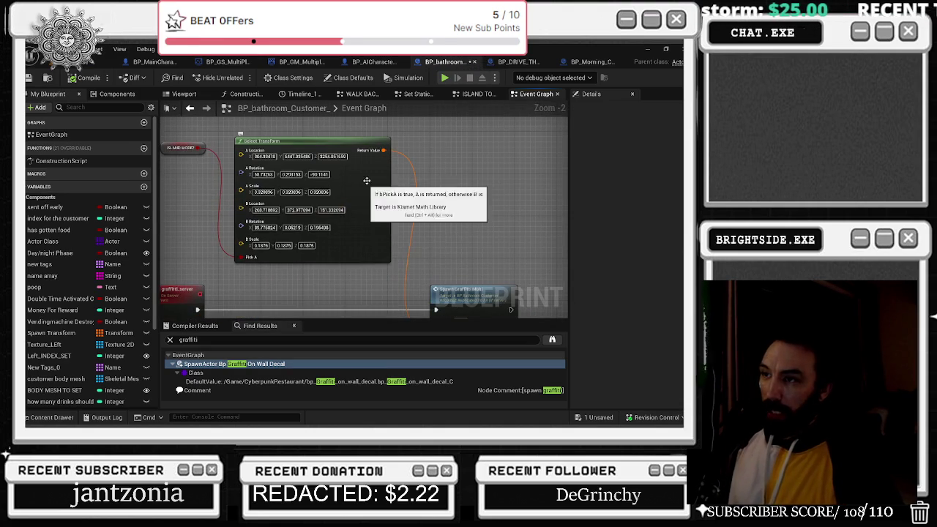
pyautogui.scroll(-2, 365, 186)
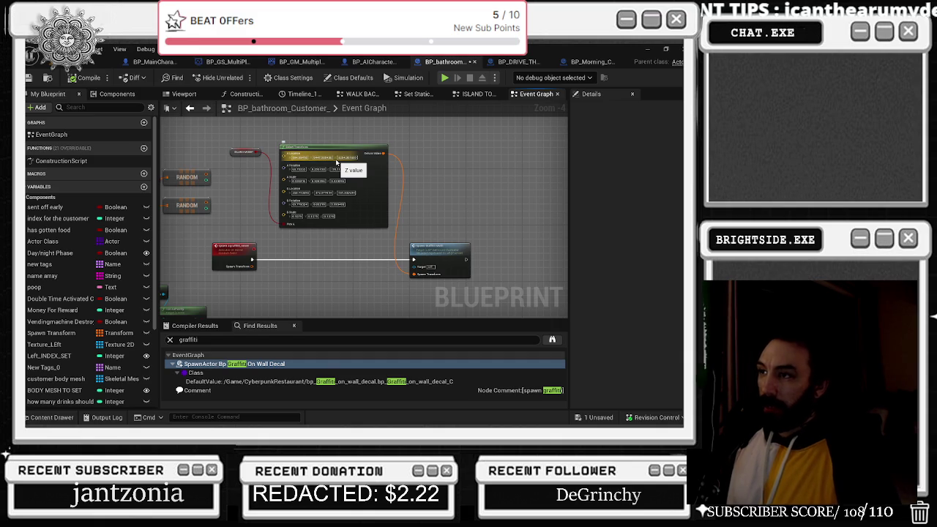
pyautogui.scroll(-1, 322, 169)
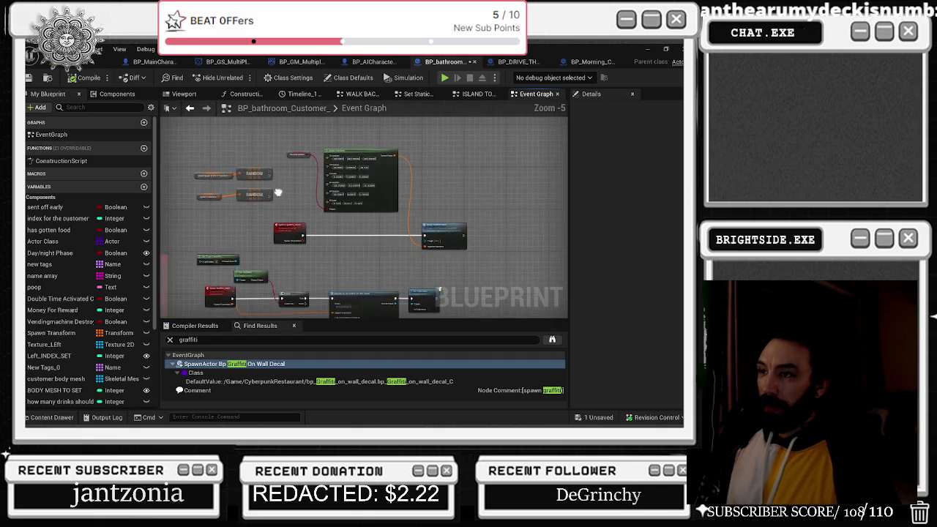
pyautogui.scroll(3, 335, 245)
pyautogui.scroll(1, 331, 243)
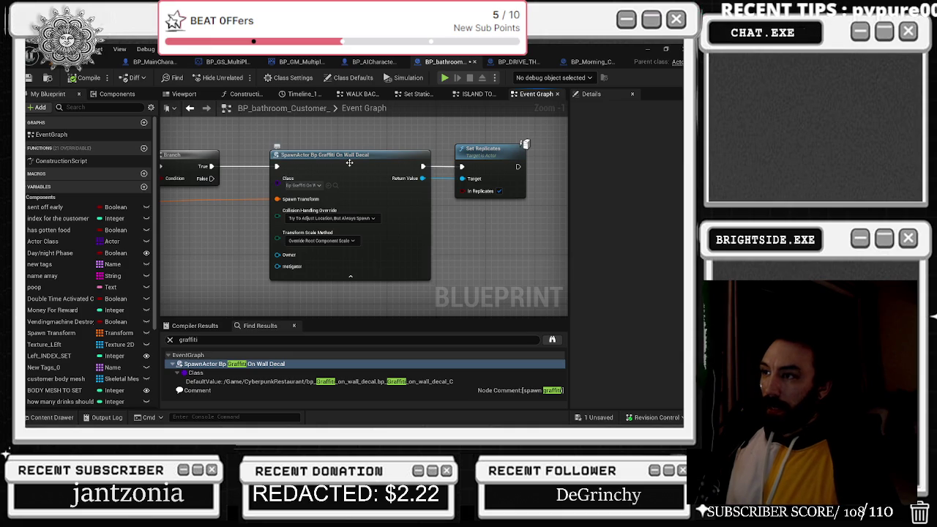
pyautogui.scroll(-1, 353, 167)
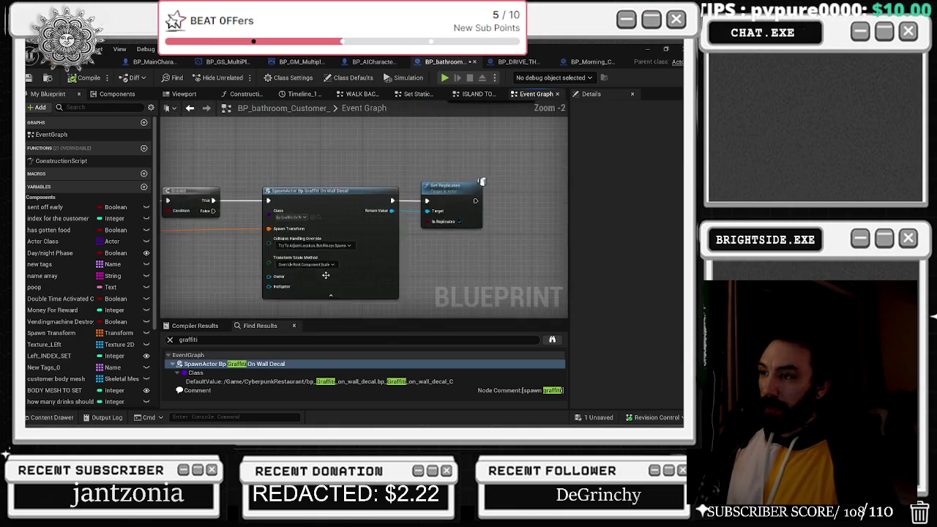
pyautogui.scroll(1, 328, 257)
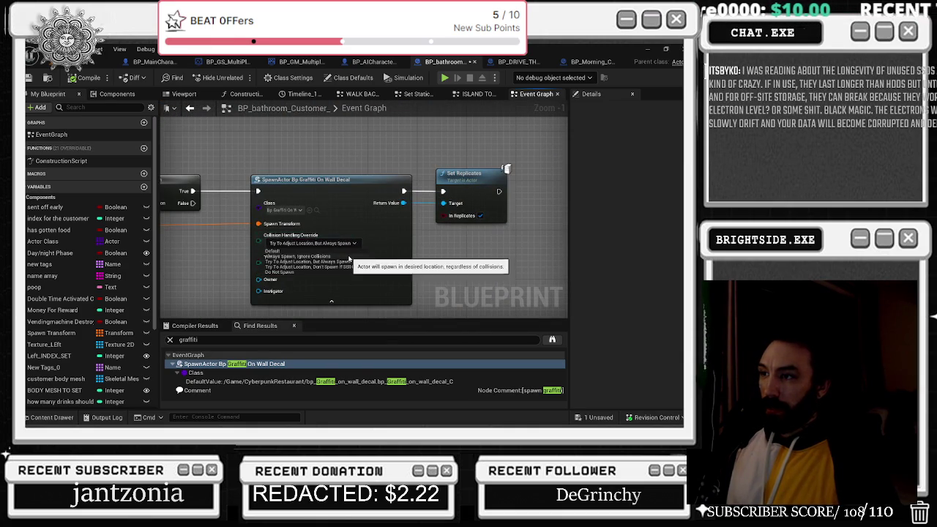
pyautogui.click(350, 147)
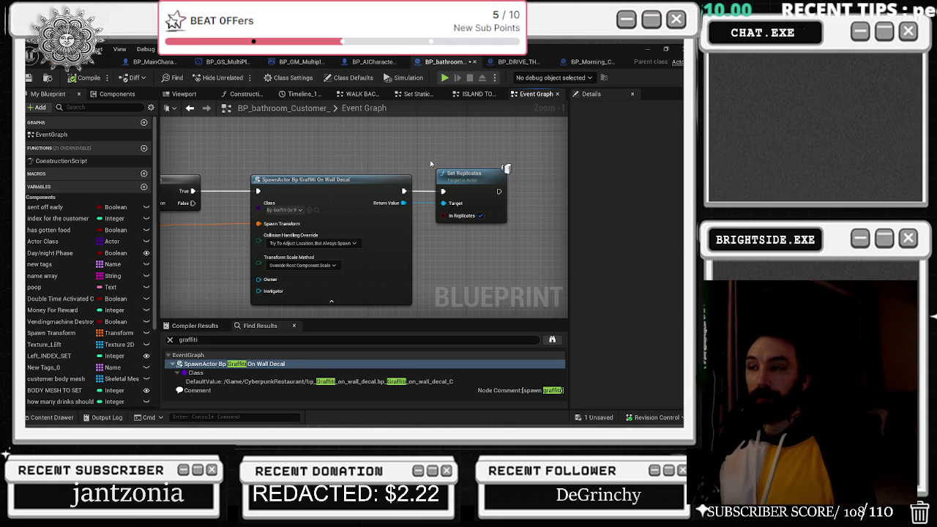
# - Compile and save BP_bathroom_Customer, keeping Try To Adjust Location, But Always Spawn
pyautogui.hotkey('ctrl', 's')
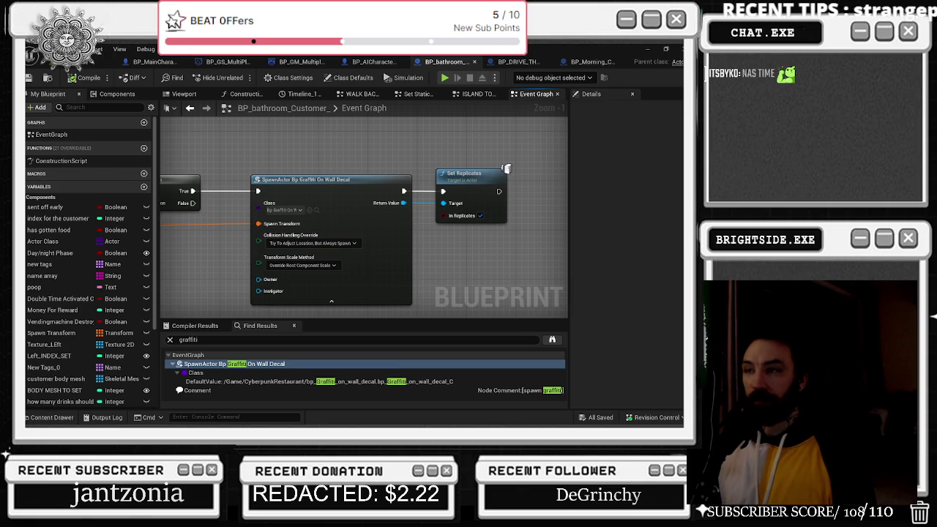
# - Nudge the bathroom customer's graffiti spawn nodes slightly right, save, then bring up BP_DRIVE_THROUGH_CUSTOMER
pyautogui.click(589, 61)
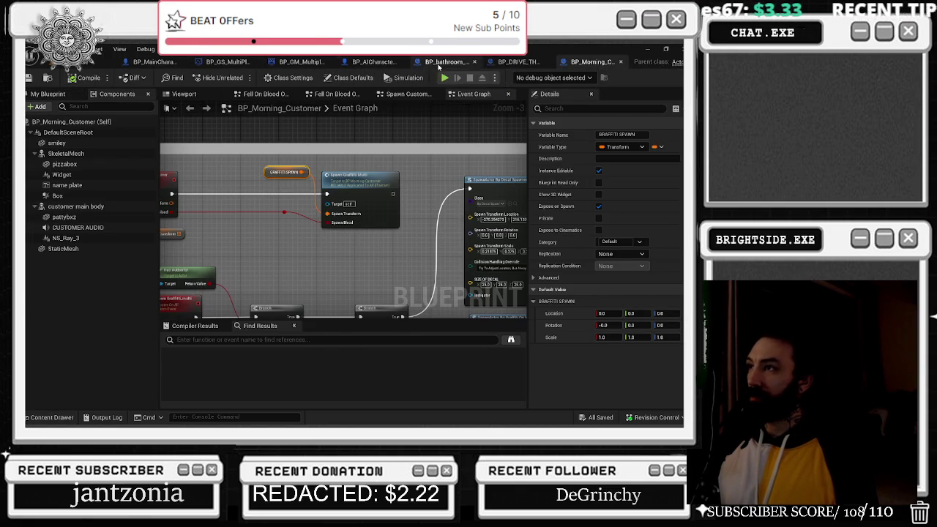
pyautogui.click(440, 63)
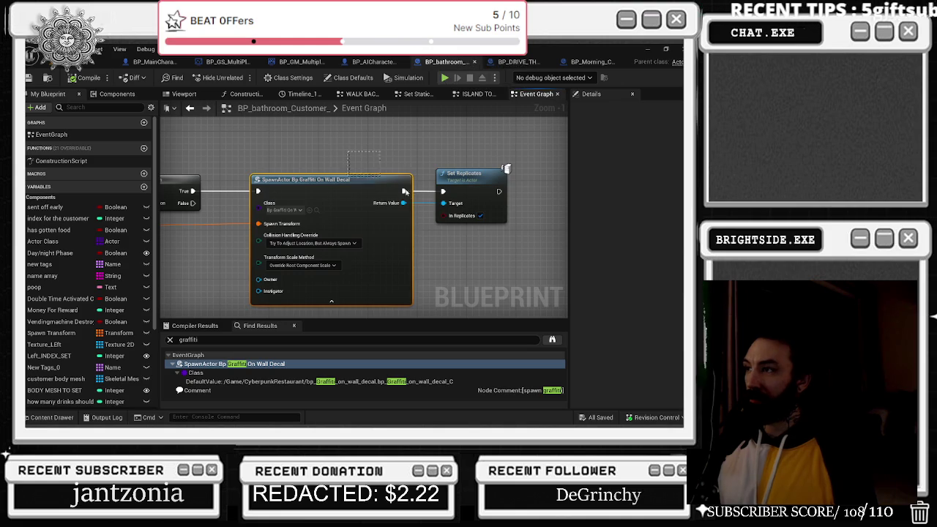
pyautogui.moveTo(367, 179); pyautogui.dragTo(372, 180)
pyautogui.hotkey('ctrl', 's')
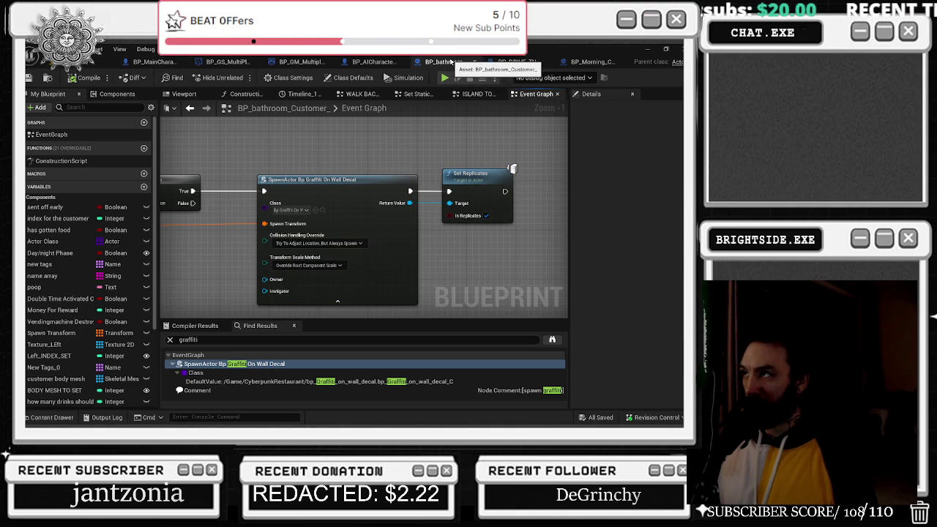
pyautogui.click(514, 61)
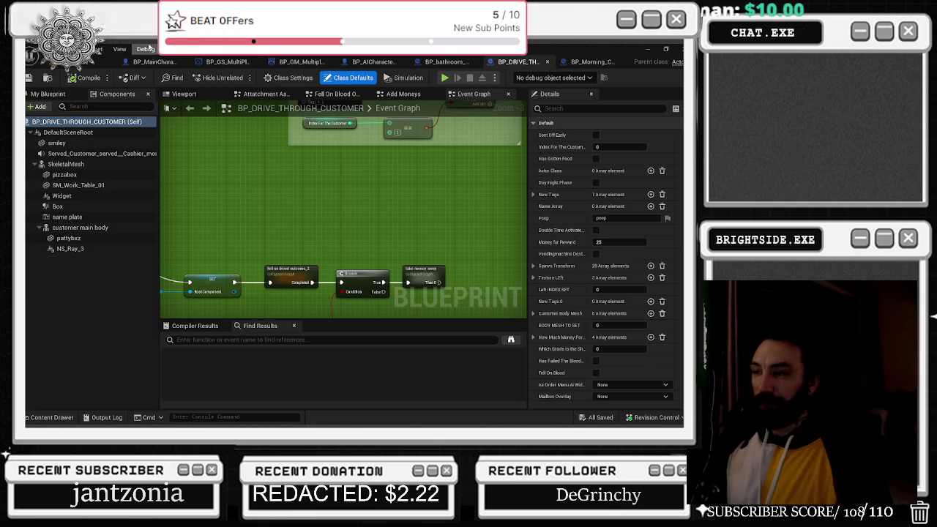
# - Close the BP_bathroom_Customer tab and return to BP_DRIVE_THROUGH_CUSTOMER's event graph search field
pyautogui.moveTo(309, 152); pyautogui.dragTo(371, 163)
pyautogui.scroll(-2, 371, 163)
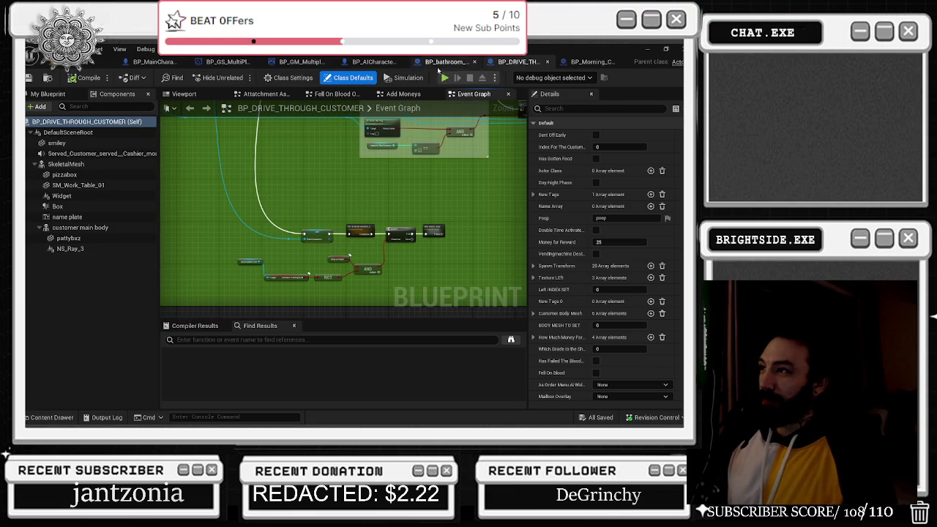
pyautogui.click(443, 61)
pyautogui.scroll(-6, 330, 223)
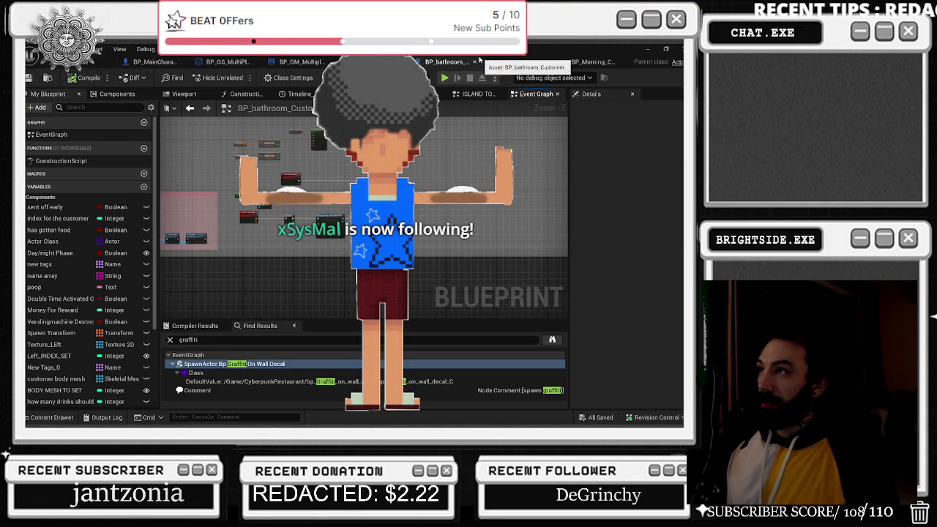
pyautogui.click(473, 61)
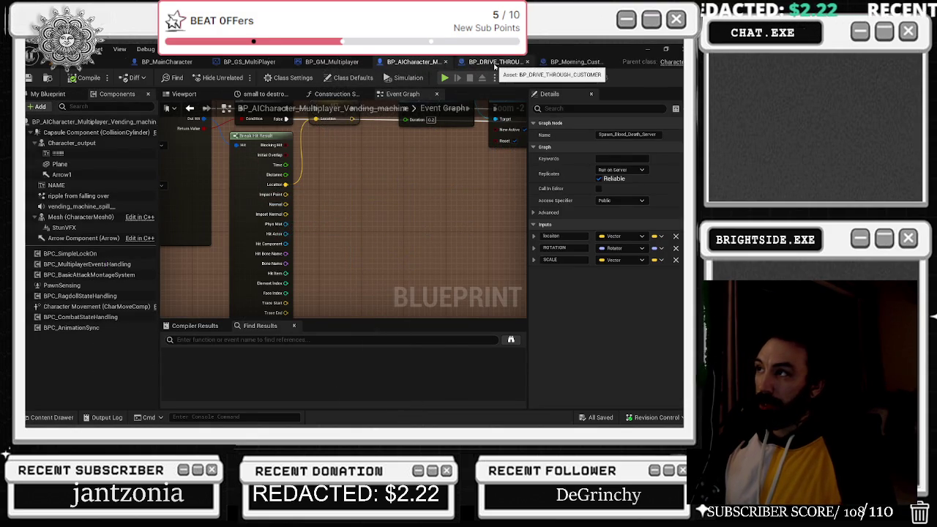
pyautogui.click(498, 62)
pyautogui.scroll(1, 345, 256)
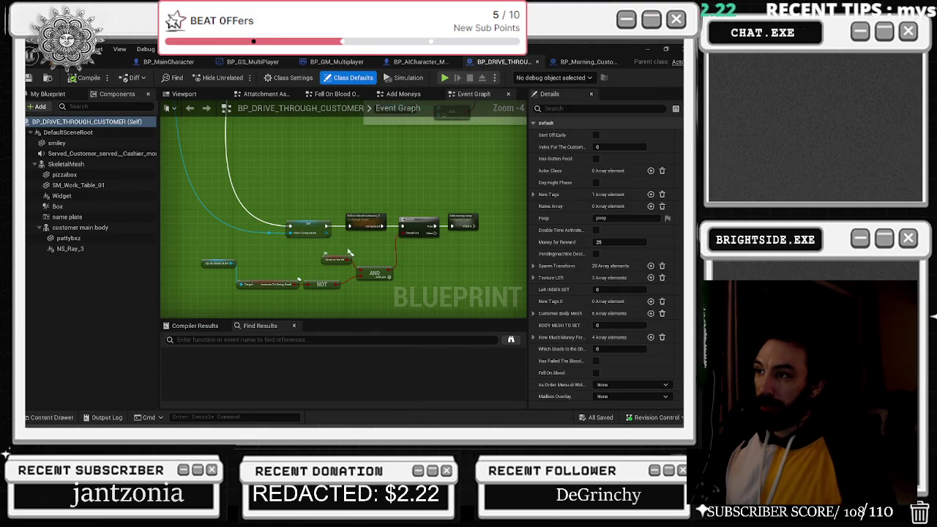
pyautogui.click(281, 338)
# - Search the blueprint for 'graffi' and jump to the graffiti wall decal spawn node
pyautogui.write('graffi')
pyautogui.press('Return')
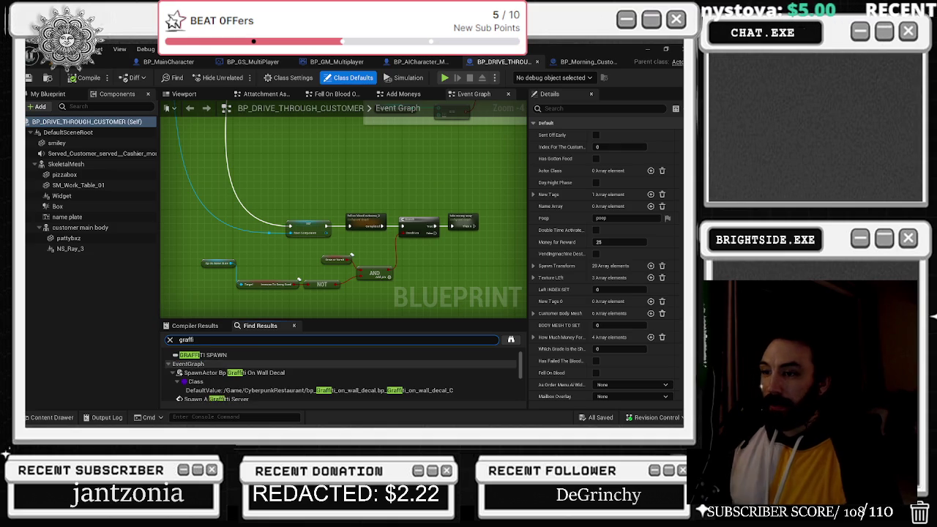
pyautogui.click(249, 374)
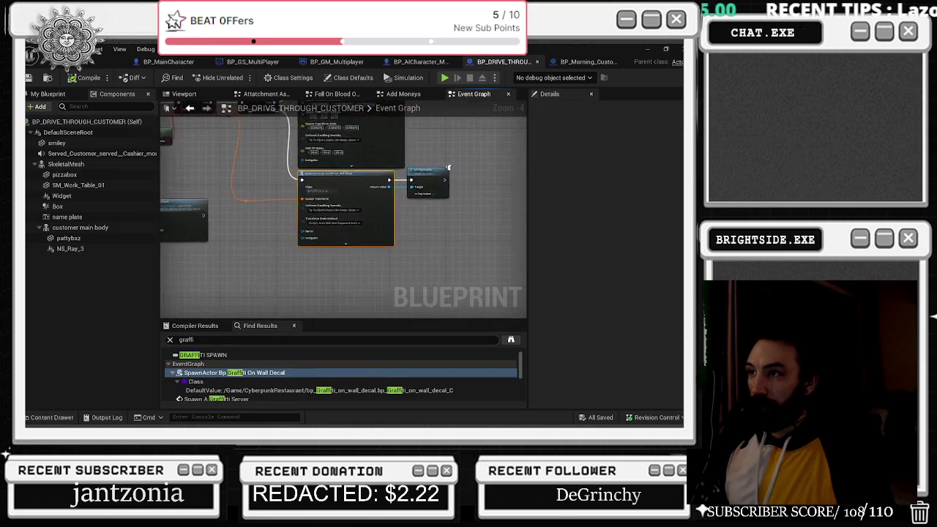
pyautogui.moveTo(358, 230)
pyautogui.mouseDown()
pyautogui.moveTo(429, 166)
pyautogui.moveTo(342, 205)
pyautogui.mouseUp()
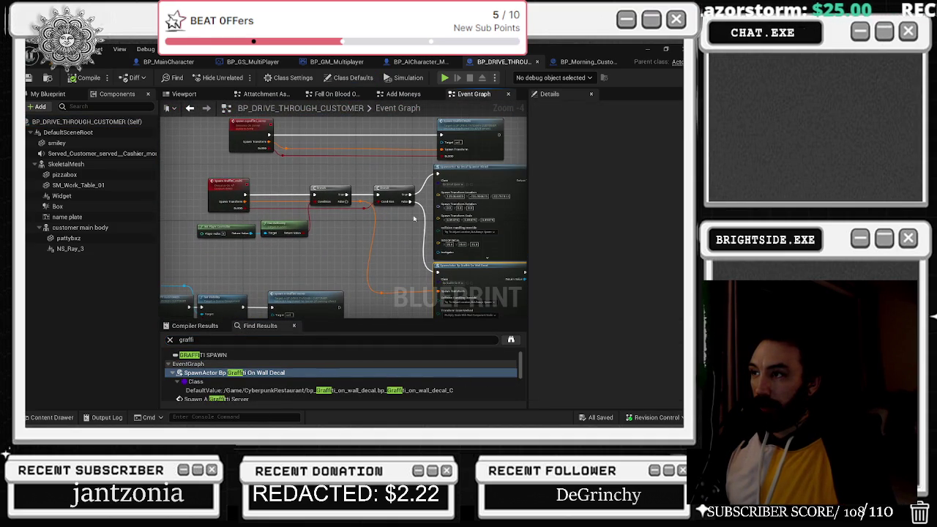
pyautogui.moveTo(415, 231); pyautogui.dragTo(371, 205)
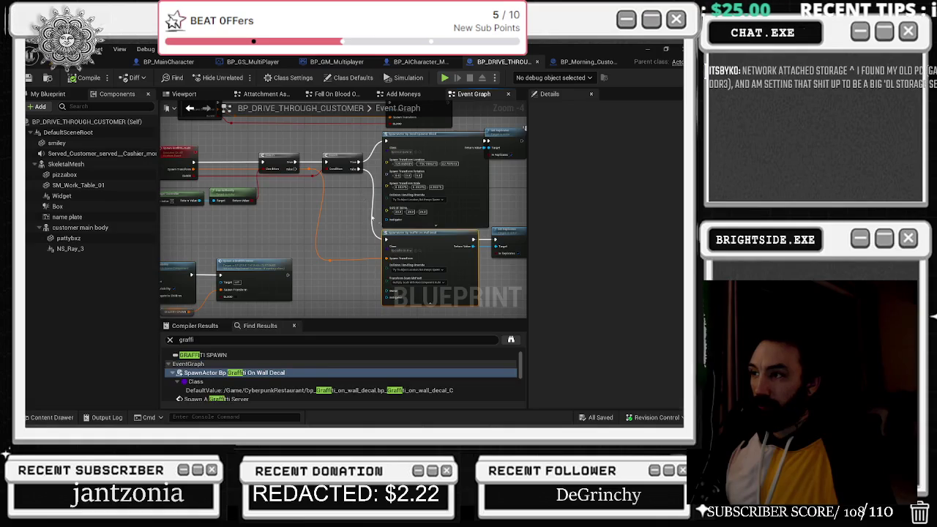
pyautogui.scroll(1, 442, 259)
pyautogui.moveTo(343, 225); pyautogui.dragTo(328, 269)
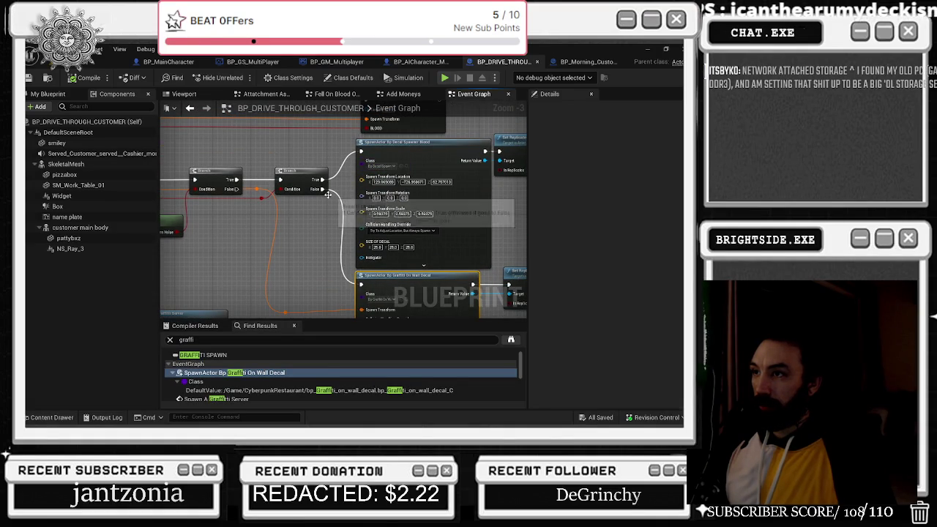
pyautogui.moveTo(329, 201)
pyautogui.mouseDown()
pyautogui.moveTo(347, 143)
pyautogui.moveTo(290, 129)
pyautogui.mouseUp()
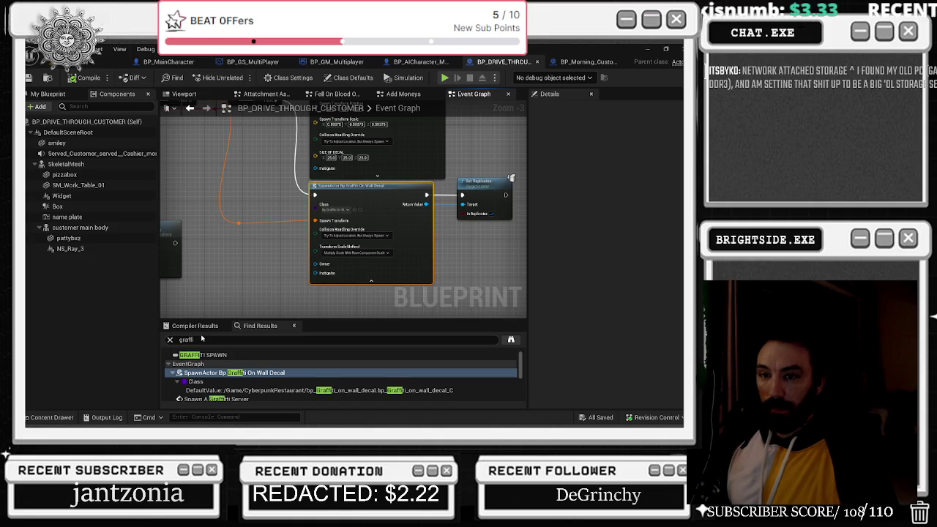
pyautogui.scroll(-1, 242, 384)
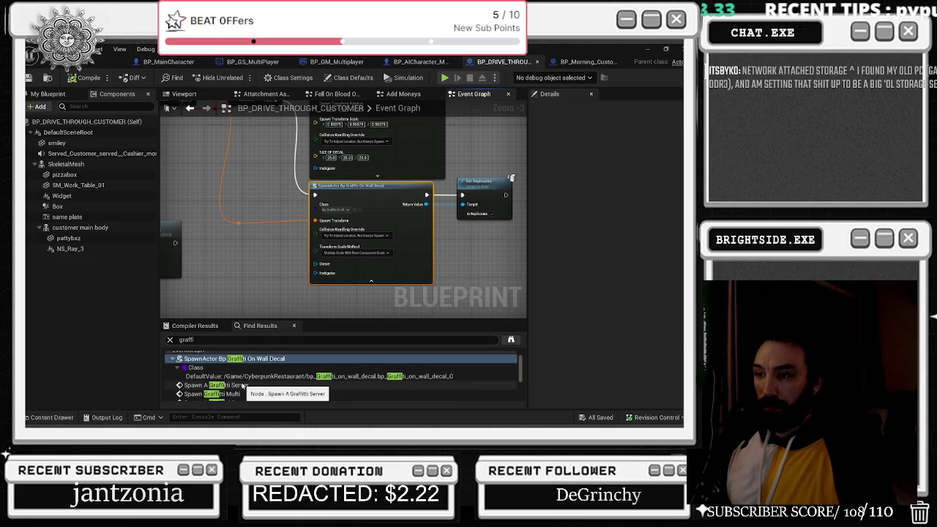
# - Jump to the Spawn A Graffiti Server call and inspect the GRAFFITI SPAWN default transform
pyautogui.click(244, 386)
pyautogui.doubleClick(243, 386)
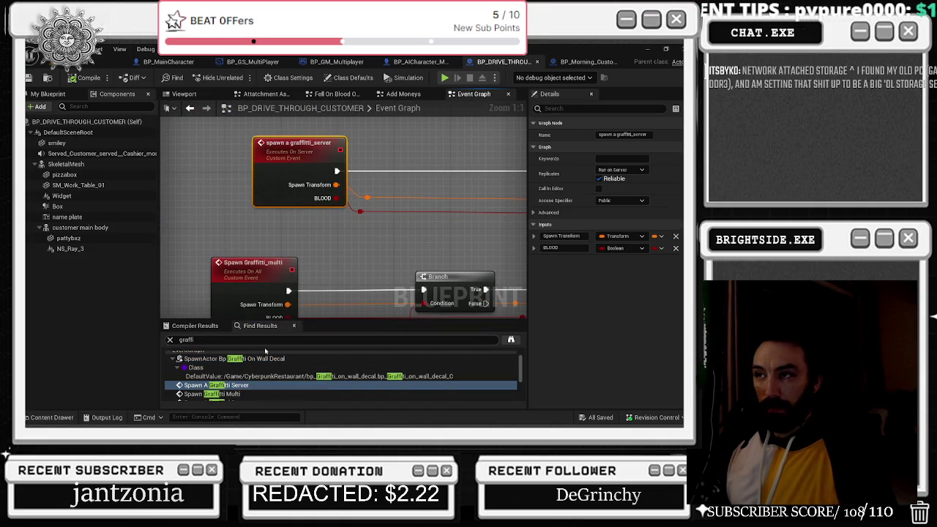
pyautogui.scroll(-1, 249, 374)
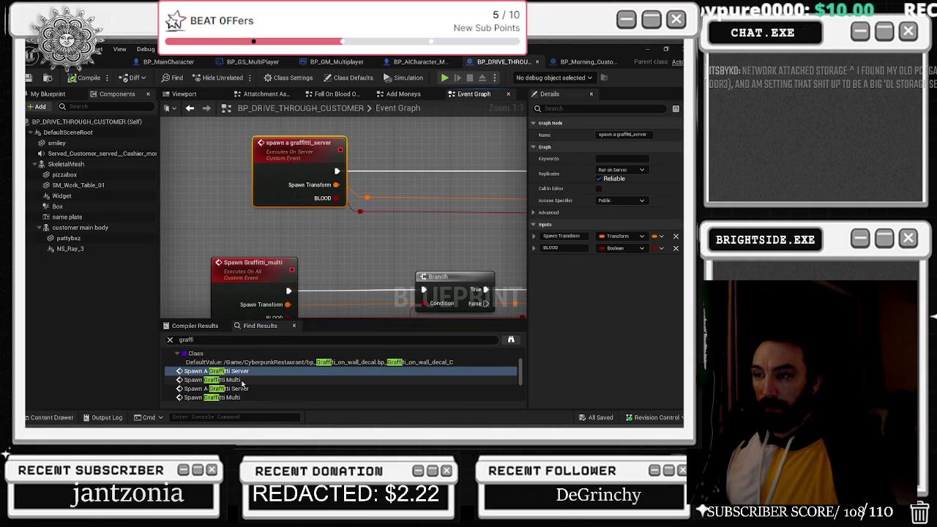
pyautogui.doubleClick(245, 380)
pyautogui.doubleClick(247, 389)
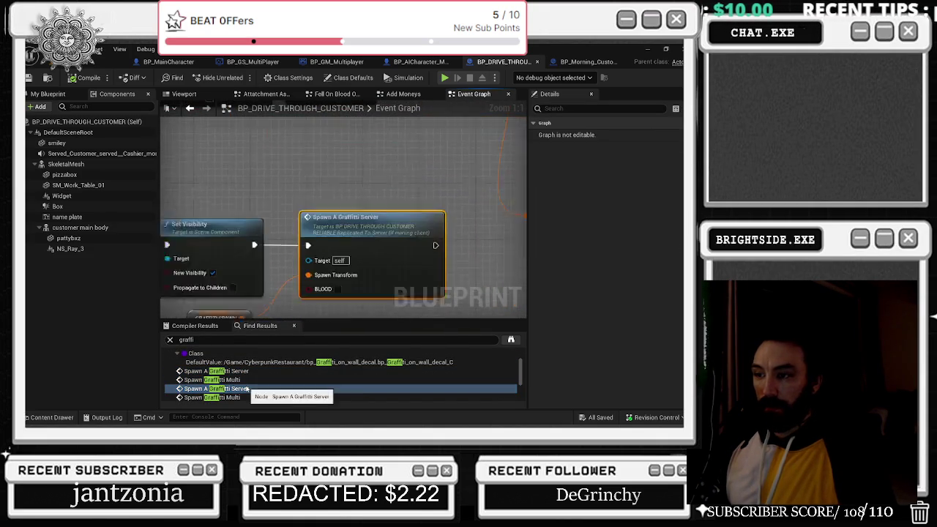
pyautogui.scroll(-4, 258, 290)
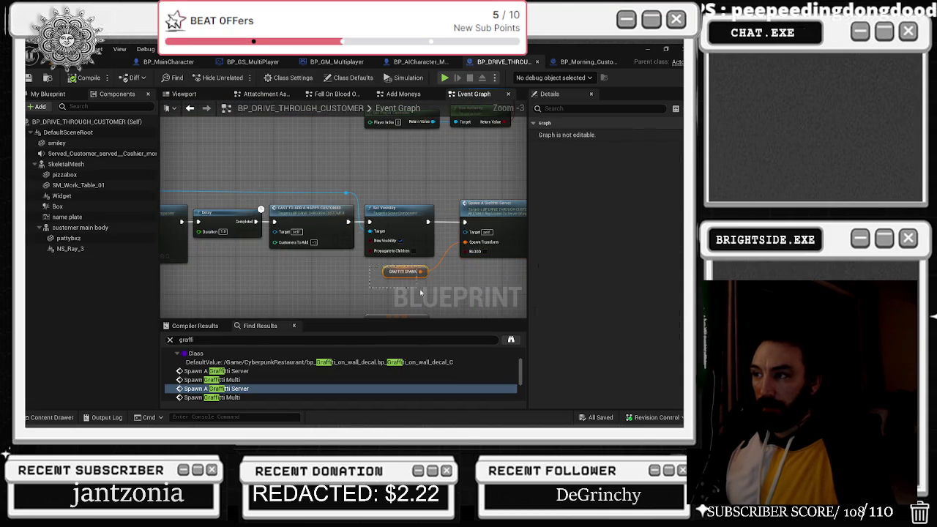
pyautogui.click(409, 272)
pyautogui.scroll(1, 399, 269)
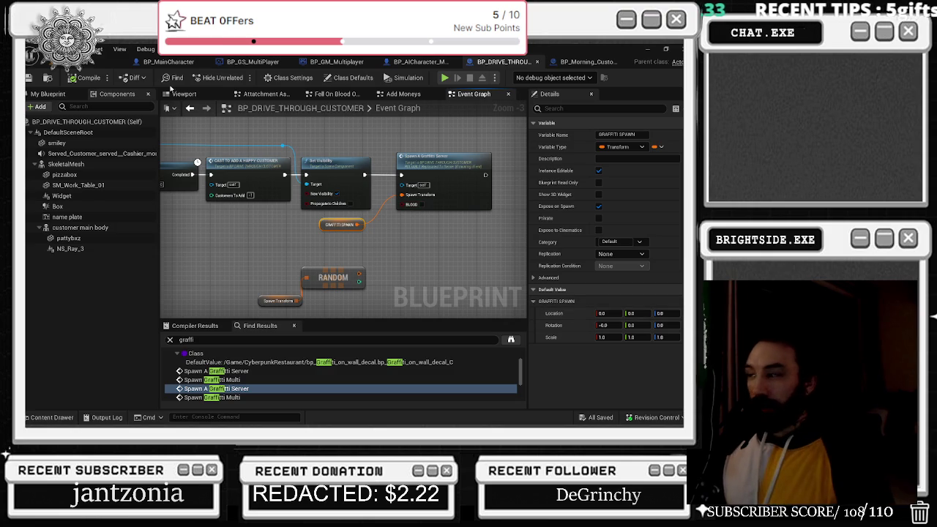
pyautogui.click(106, 52)
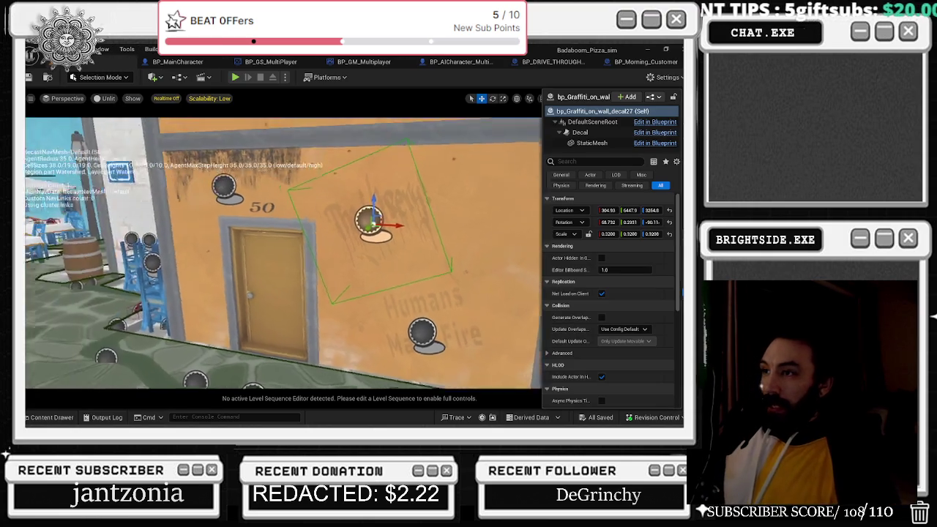
# - Load the Demonstration level from the Content Drawer's Levels folder
pyautogui.click(51, 417)
pyautogui.click(66, 310)
pyautogui.scroll(-3, 476, 351)
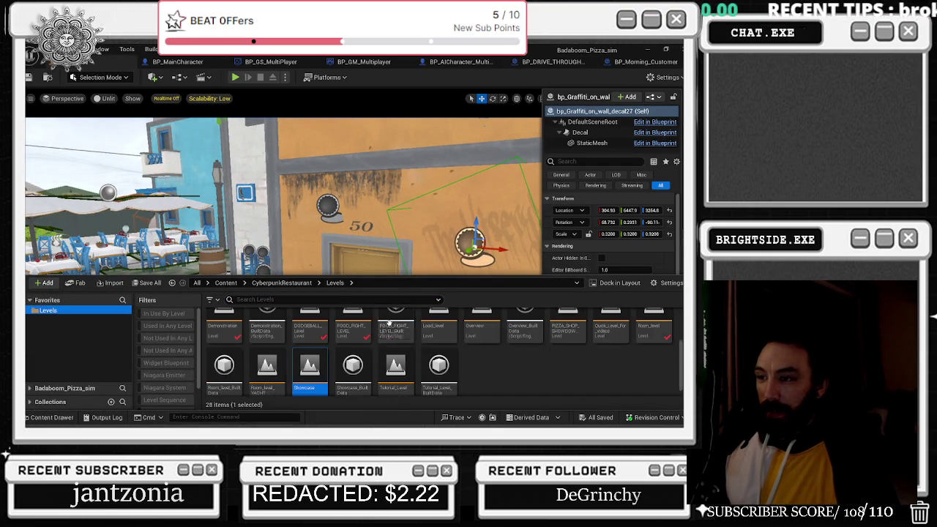
pyautogui.scroll(2, 344, 366)
pyautogui.doubleClick(223, 325)
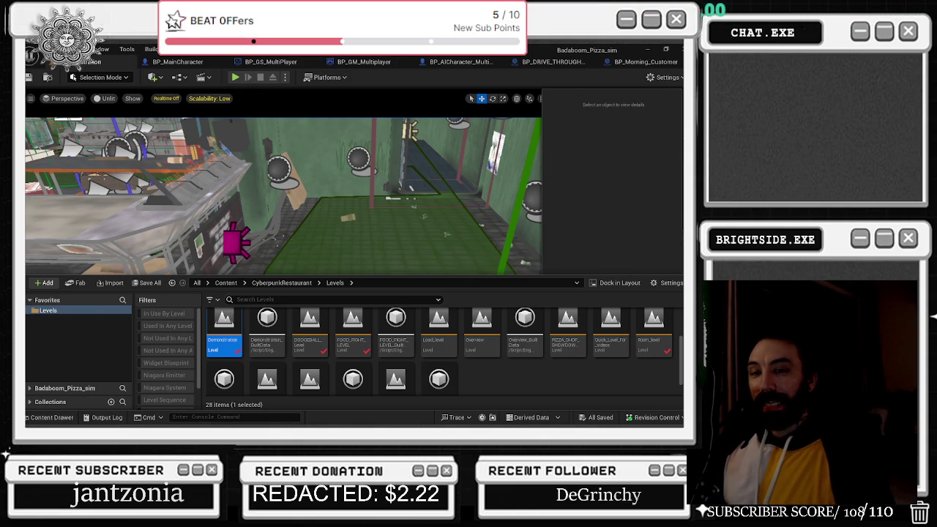
pyautogui.hotkey('alt', 'Tab')
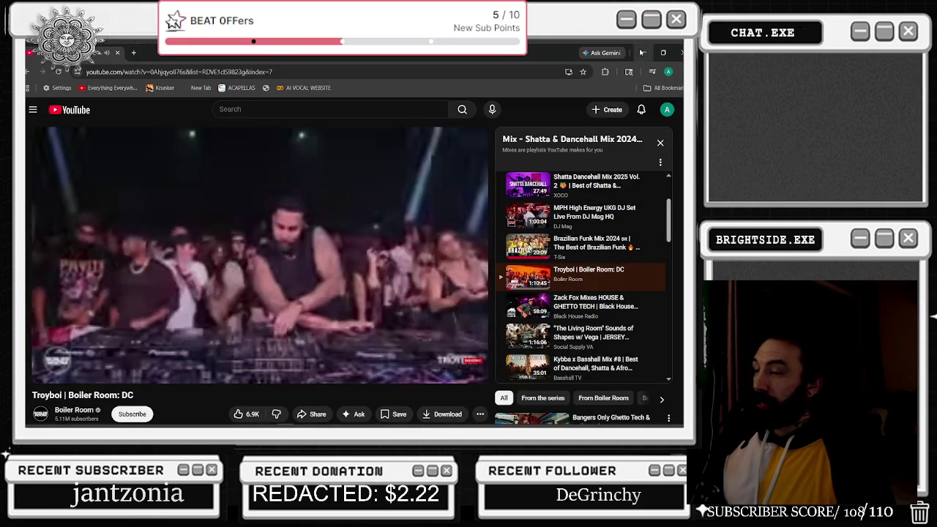
# - Search Google for 'no xplose' in a new tab and browse the NO-XPLODE product results
pyautogui.hotkey('ctrl', 't')
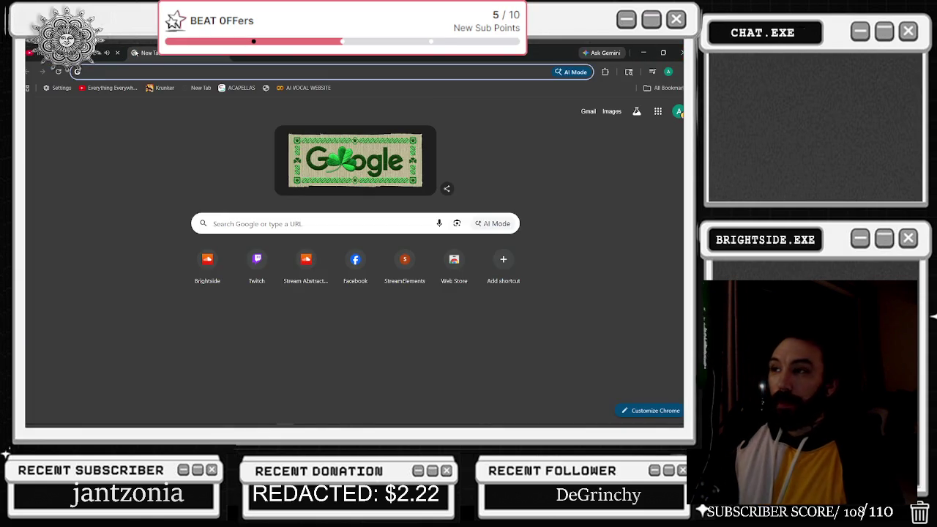
pyautogui.write('no xplose')
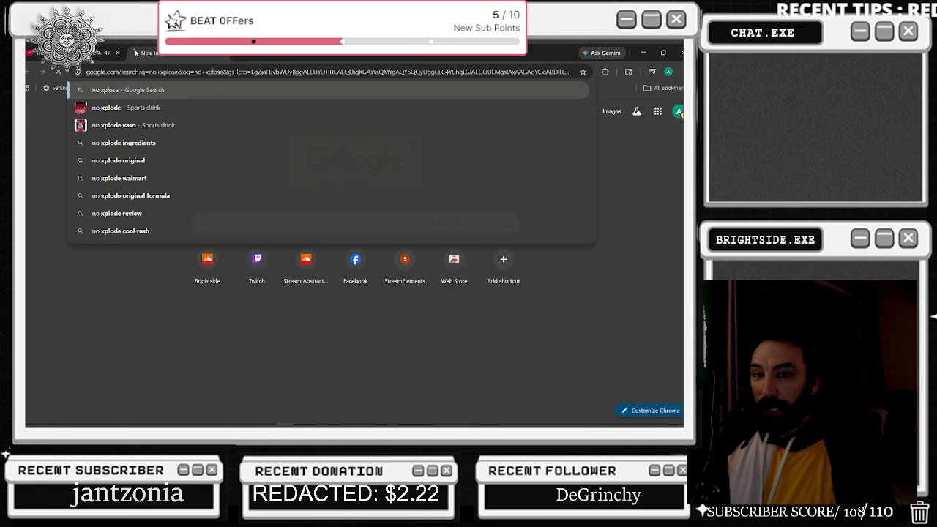
pyautogui.press('Return')
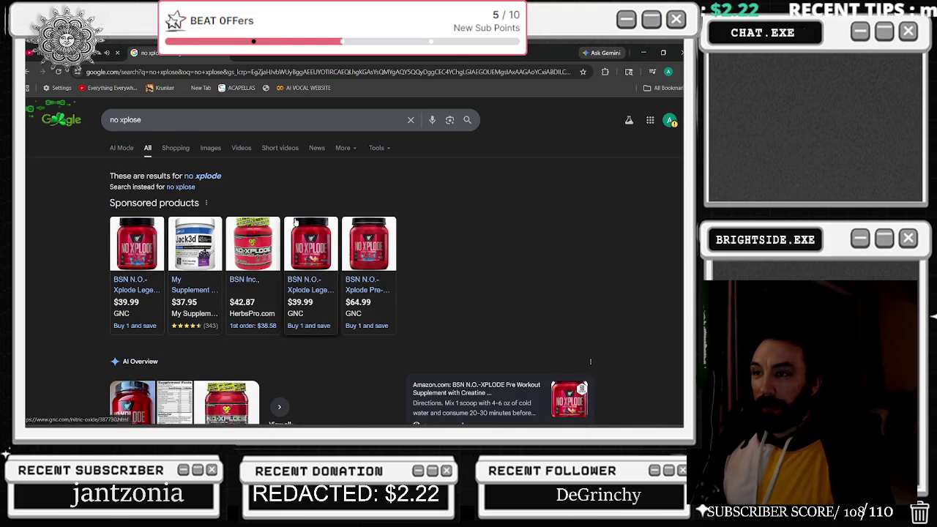
pyautogui.scroll(-1, 294, 221)
pyautogui.click(132, 370)
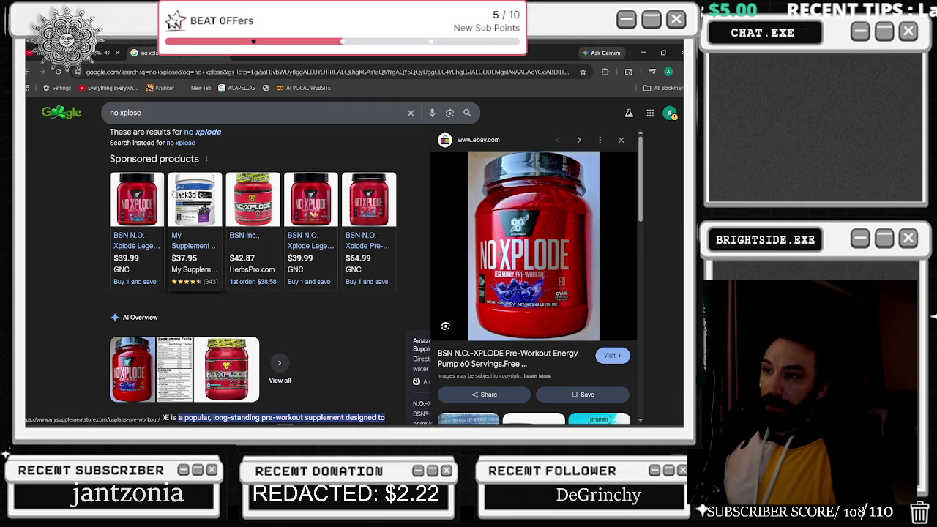
pyautogui.scroll(-2, 511, 317)
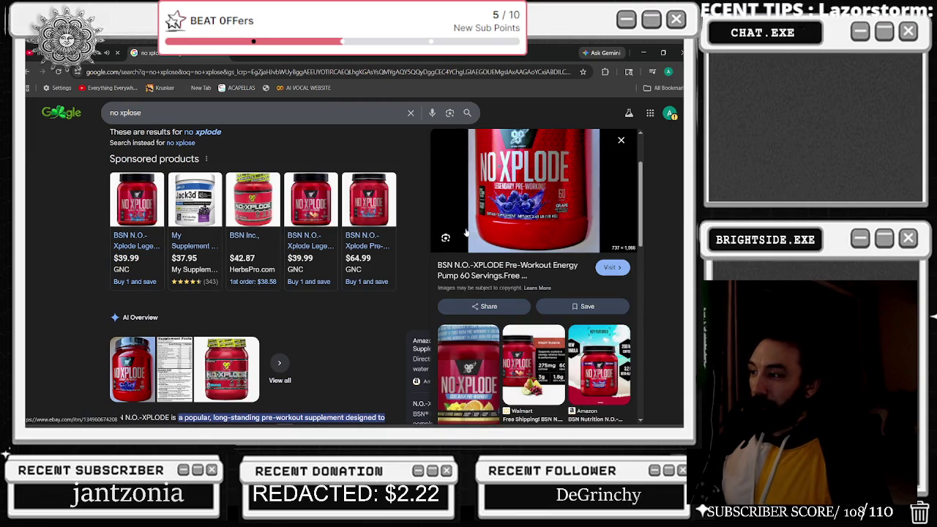
pyautogui.scroll(-5, 576, 294)
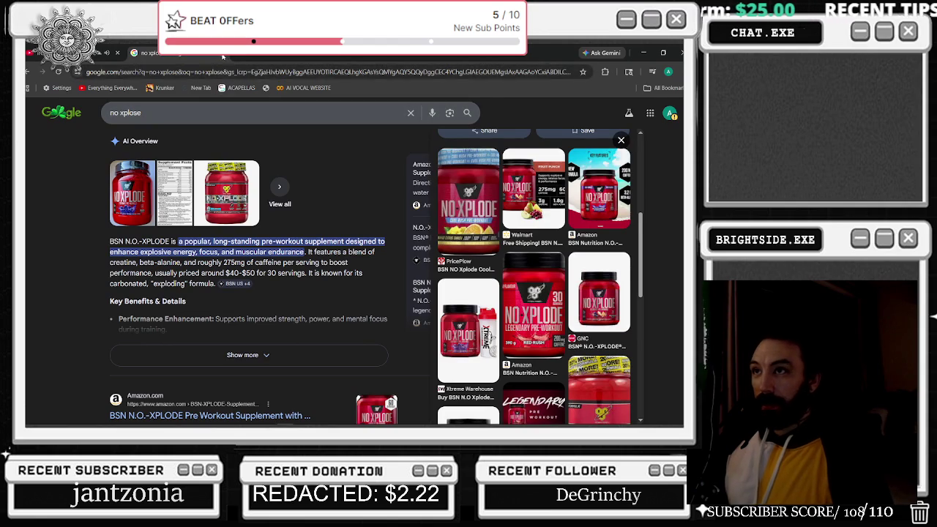
pyautogui.hotkey('alt', 'Tab')
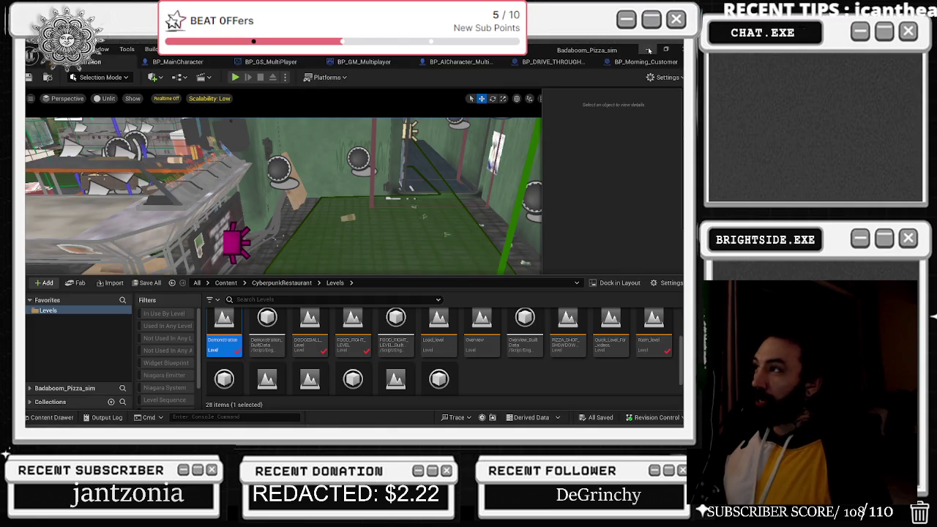
# - Fly the viewport to the graffiti wall and rotate the exhaust hood actor
pyautogui.rightClick(283, 220)
pyautogui.moveTo(353, 282)
pyautogui.mouseDown()
pyautogui.moveTo(322, 272)
pyautogui.moveTo(354, 282)
pyautogui.moveTo(338, 263)
pyautogui.mouseUp()
pyautogui.moveTo(276, 258); pyautogui.dragTo(281, 255)
pyautogui.click(276, 259)
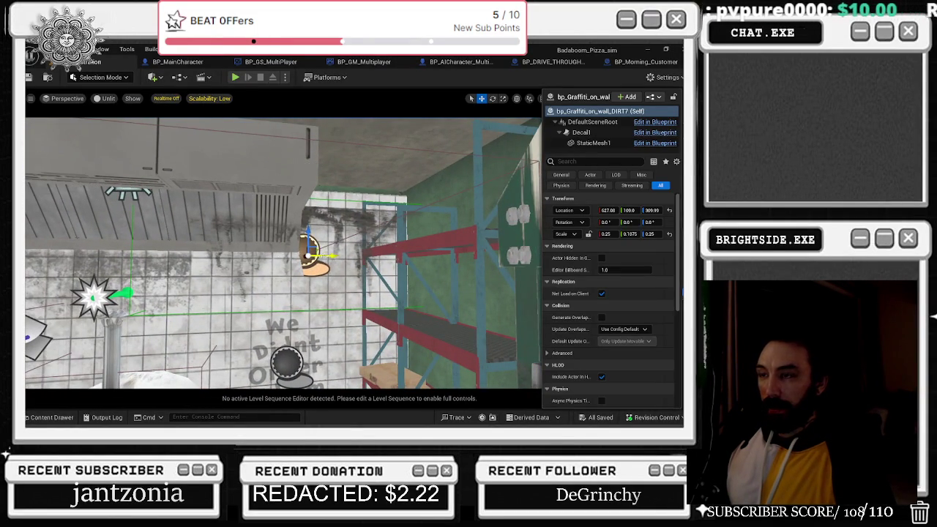
pyautogui.moveTo(281, 255); pyautogui.dragTo(281, 255)
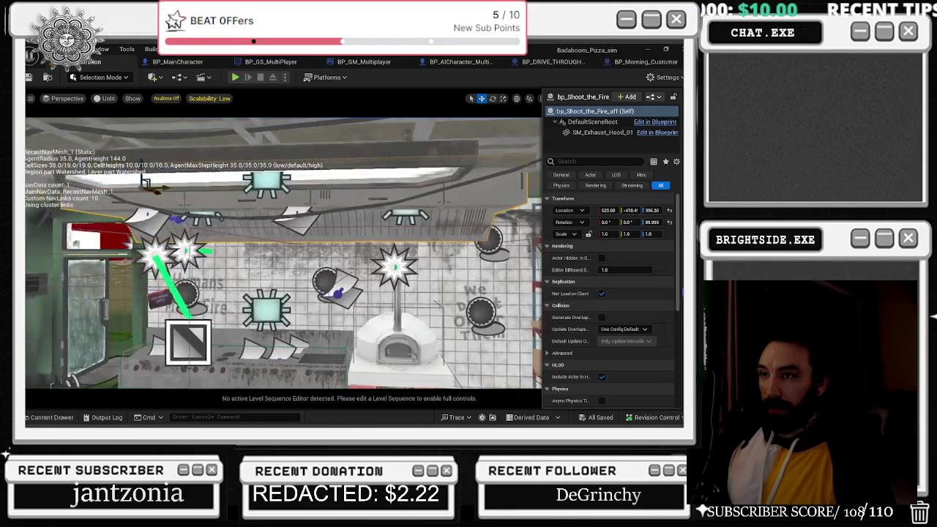
pyautogui.click(86, 172)
pyautogui.press('e')
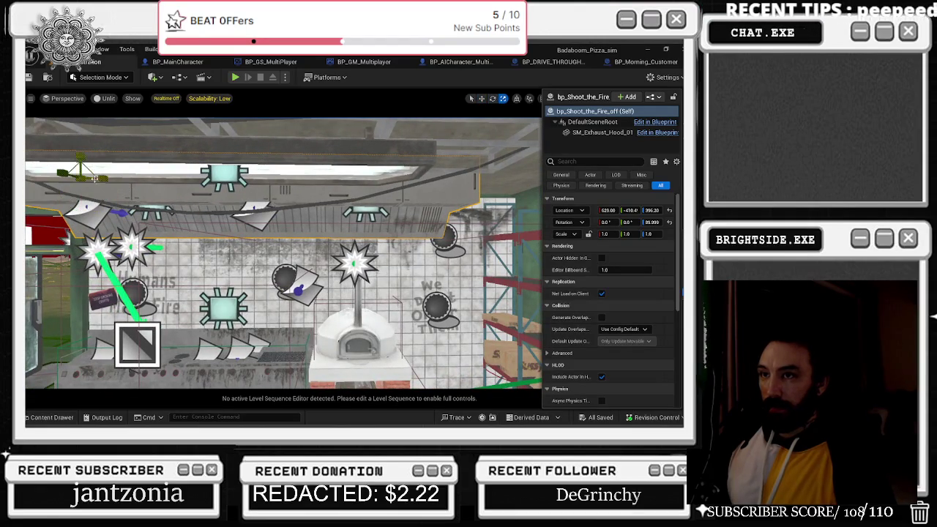
pyautogui.moveTo(104, 180); pyautogui.dragTo(82, 165)
# - Raise the bp_Graffiti_on_wall_DIRT7 decal and shift it sideways, then save the level
pyautogui.click(443, 235)
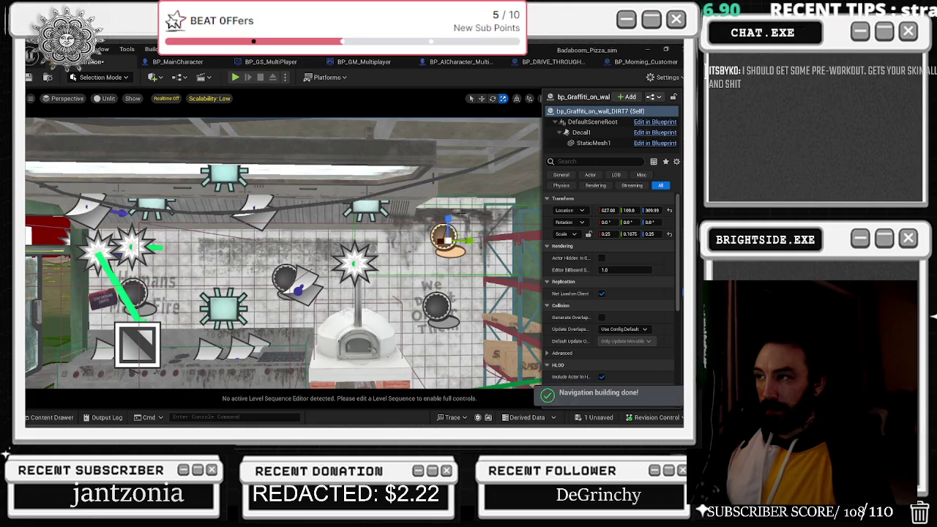
pyautogui.moveTo(448, 220)
pyautogui.mouseDown()
pyautogui.moveTo(448, 211)
pyautogui.moveTo(465, 222)
pyautogui.mouseUp()
pyautogui.moveTo(293, 293); pyautogui.dragTo(293, 234)
pyautogui.scroll(-3, 476, 261)
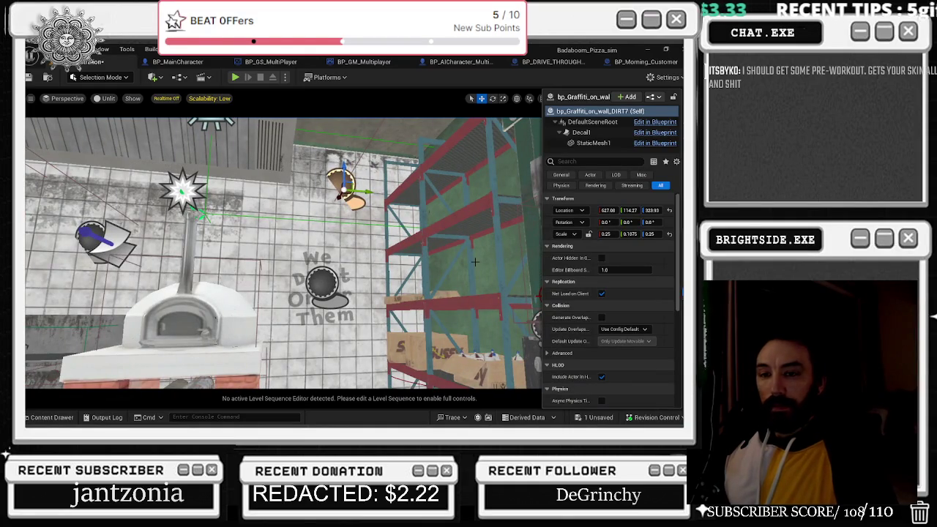
pyautogui.moveTo(475, 261); pyautogui.dragTo(381, 236)
pyautogui.click(599, 418)
pyautogui.click(425, 340)
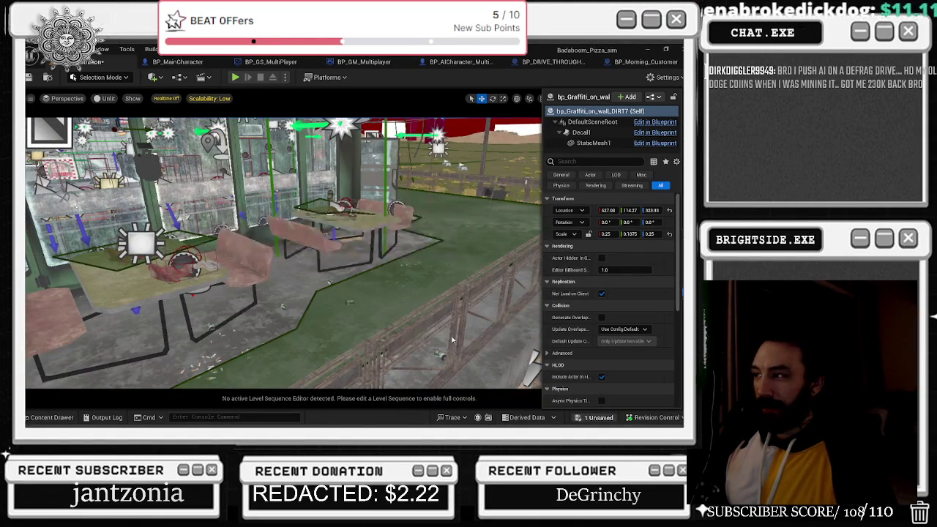
pyautogui.click(504, 63)
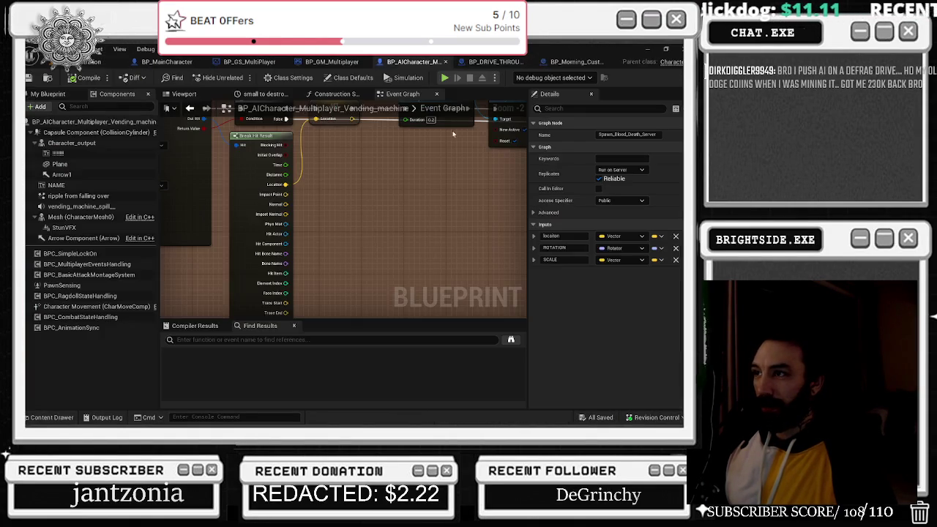
# - Copy the wall decal's location 268.72, 372.98, 151.33, rotation and 0.1875 scale into GRAFFITI SPAWN's default
pyautogui.click(490, 63)
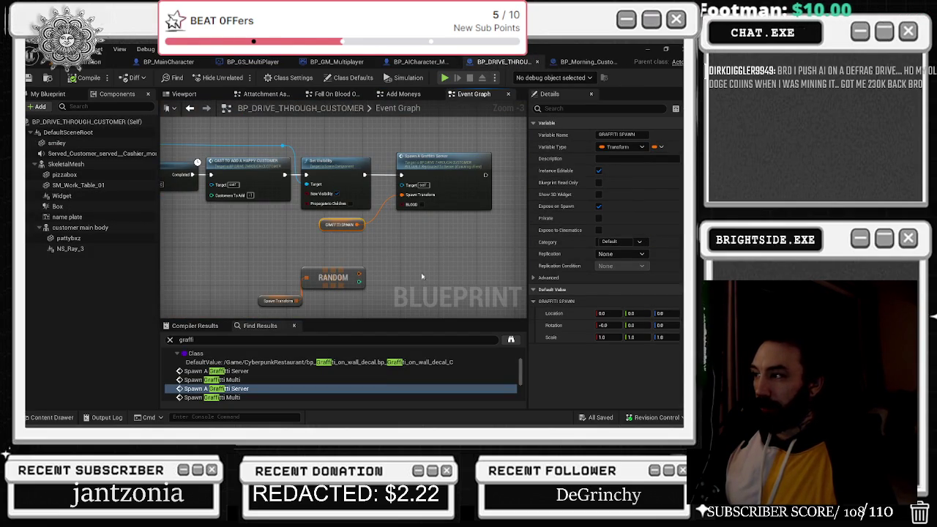
pyautogui.click(88, 62)
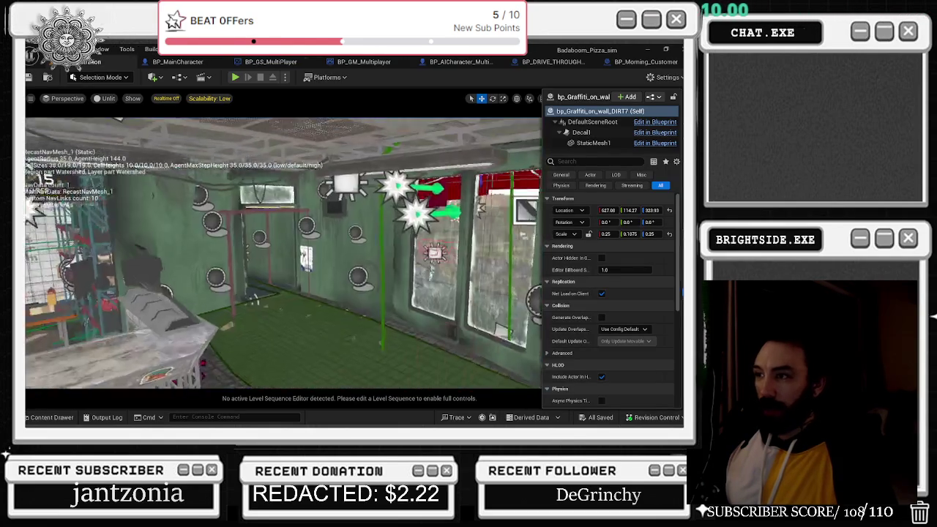
pyautogui.click(356, 269)
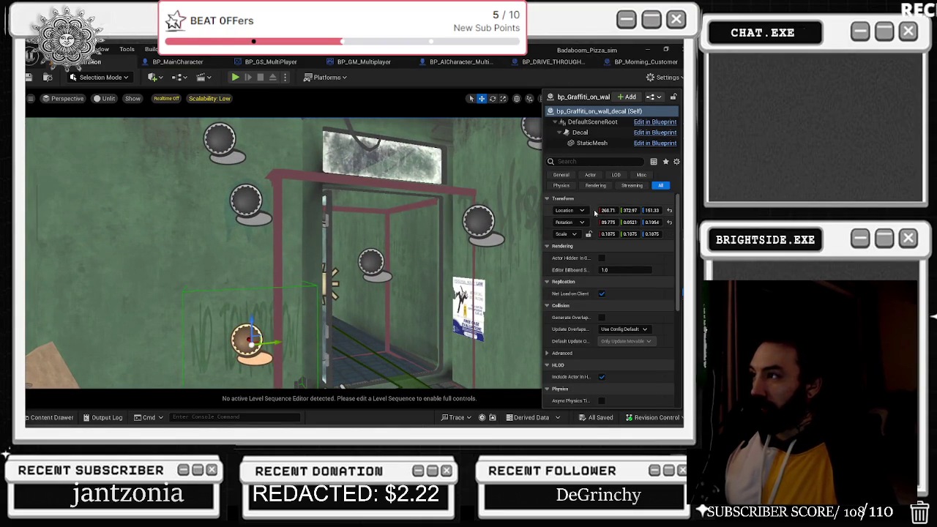
pyautogui.click(535, 63)
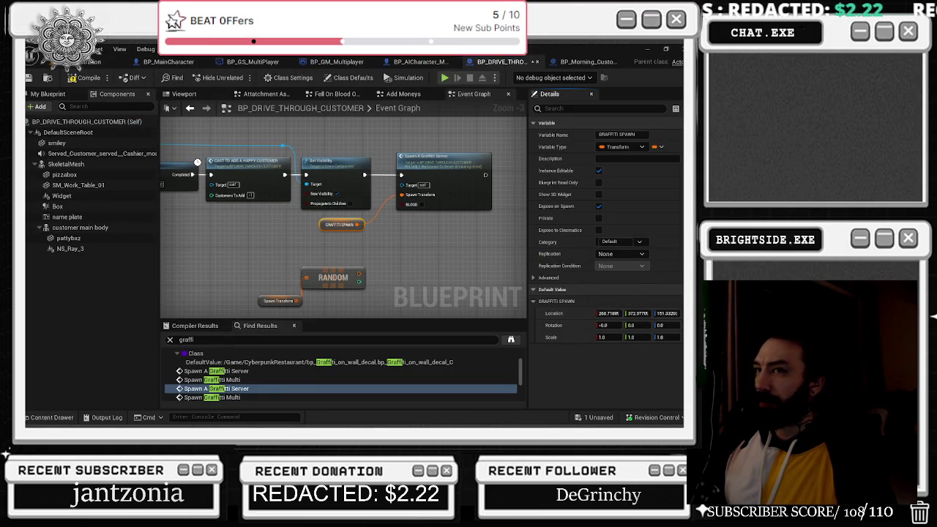
pyautogui.click(85, 63)
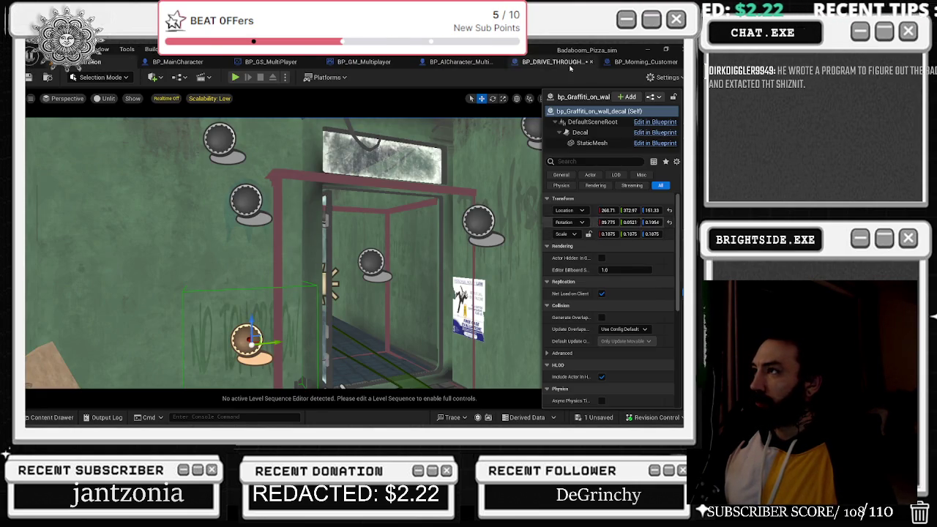
pyautogui.click(546, 62)
pyautogui.click(103, 62)
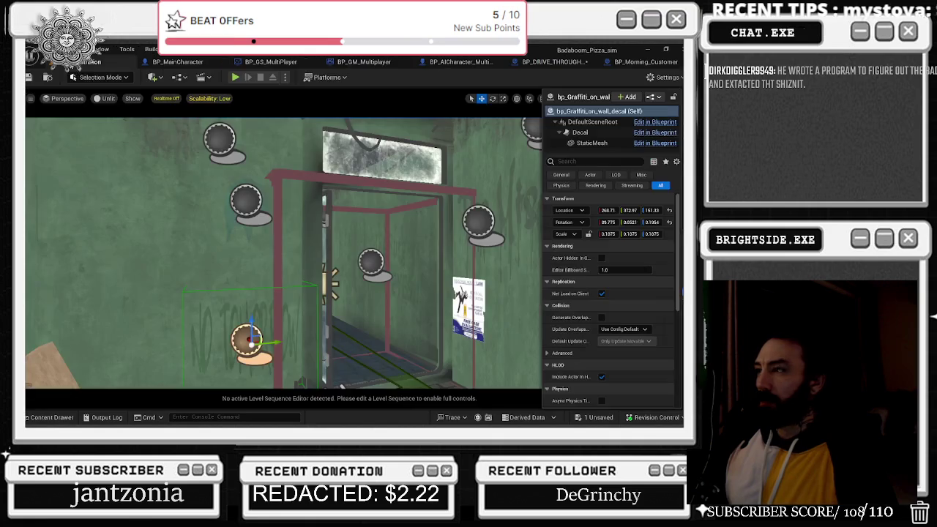
pyautogui.click(564, 63)
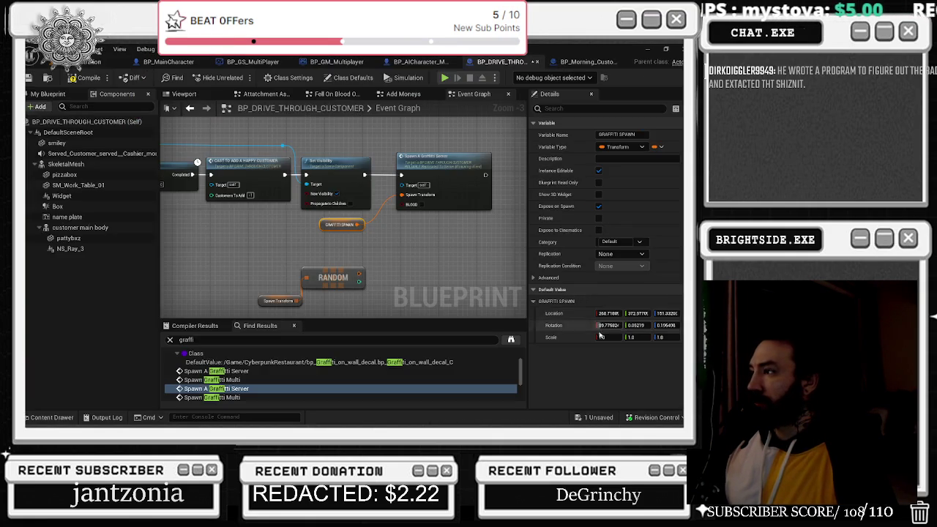
pyautogui.hotkey('ctrl', 'v')
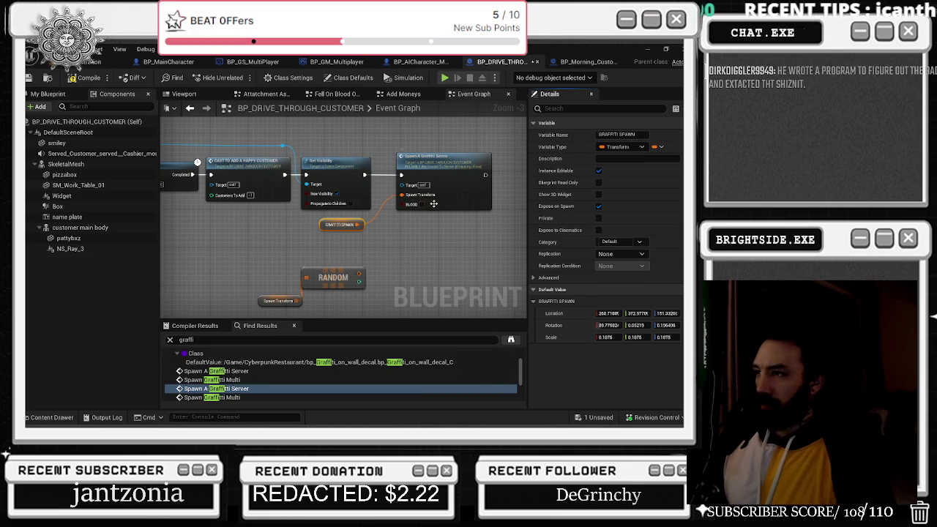
# - Jump to the last Spawn A Graffiti Server node and move the Spawn Transform and RANDOM nodes left
pyautogui.scroll(2, 457, 209)
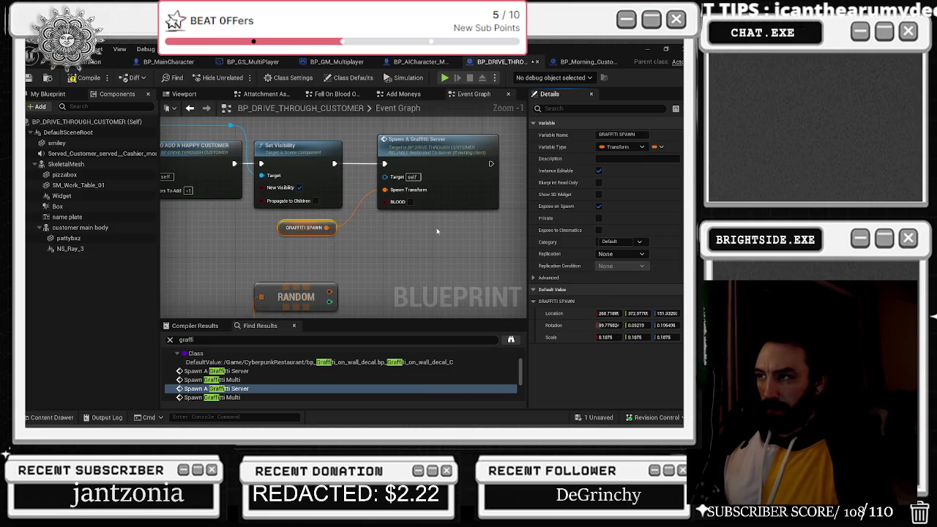
pyautogui.scroll(-1, 224, 390)
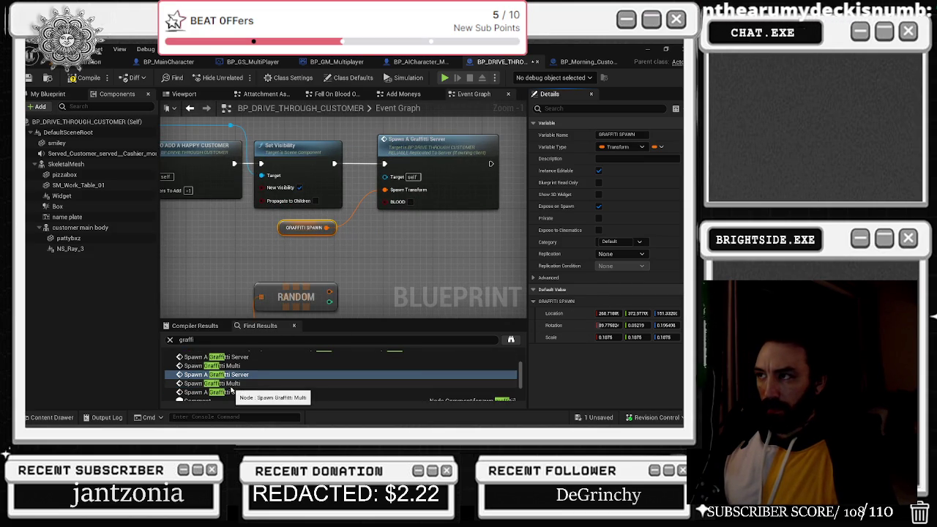
pyautogui.click(234, 392)
pyautogui.moveTo(205, 291); pyautogui.dragTo(337, 260)
pyautogui.moveTo(243, 272)
pyautogui.mouseDown()
pyautogui.moveTo(410, 233)
pyautogui.moveTo(296, 248)
pyautogui.mouseUp()
pyautogui.moveTo(203, 238); pyautogui.dragTo(273, 244)
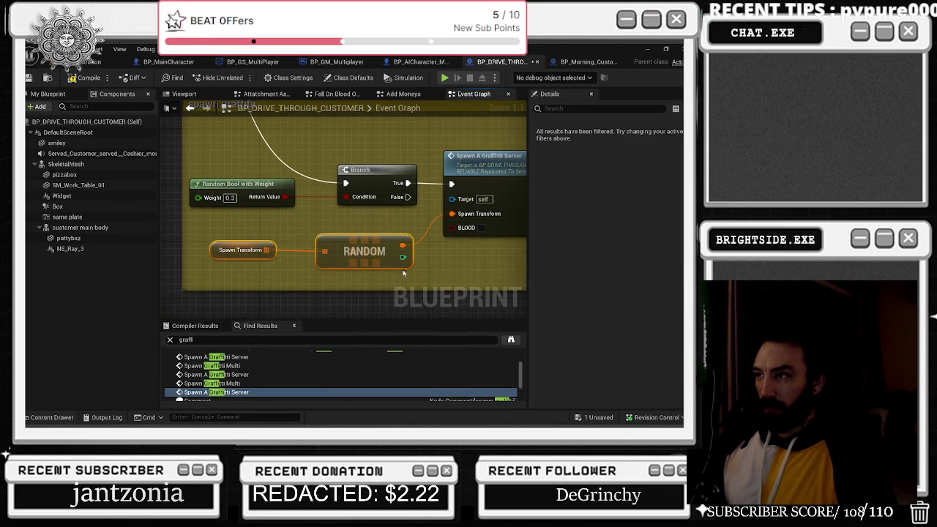
# - Review the 29 transforms in the Spawn Transform array's Default Value
pyautogui.scroll(-3, 399, 252)
pyautogui.click(293, 250)
pyautogui.scroll(-3, 572, 314)
pyautogui.scroll(-3, 571, 316)
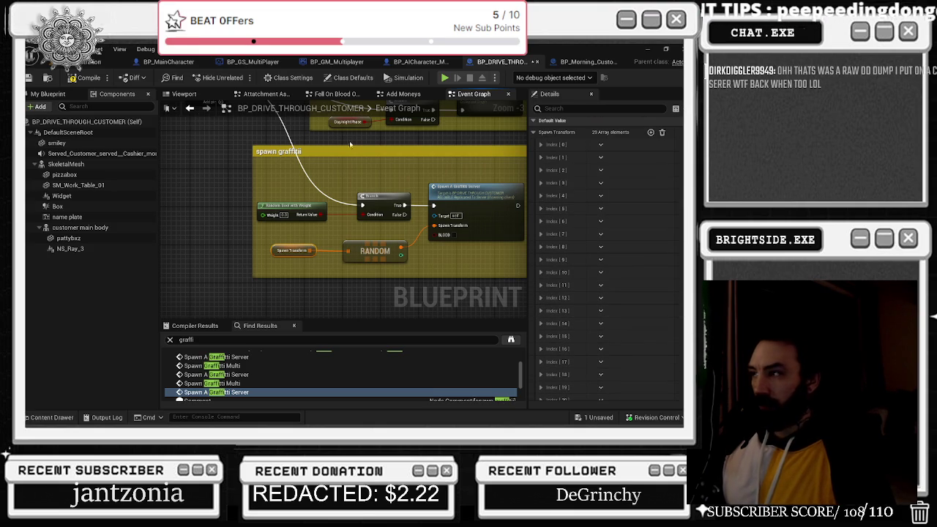
pyautogui.click(166, 62)
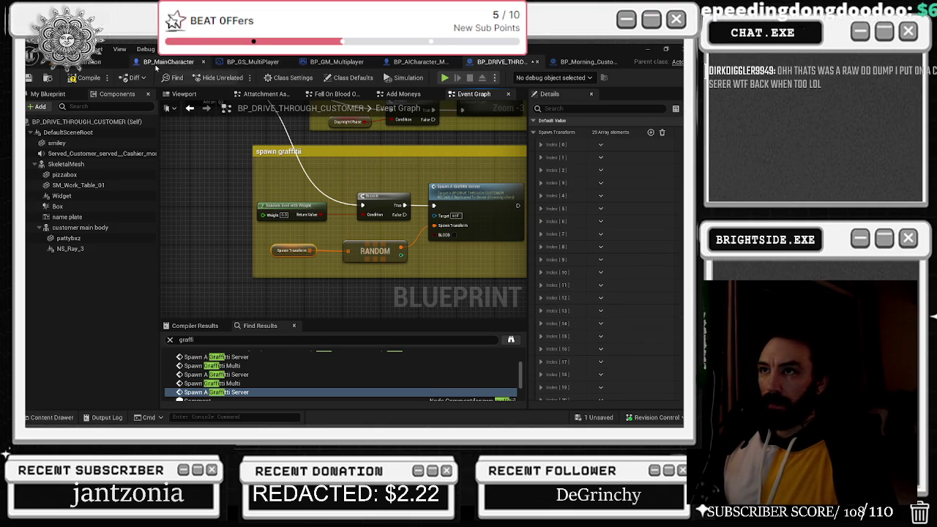
pyautogui.click(103, 107)
# - Copy BP_MainCharacter's ten-element Spawn Transform FOR graffiti array, found by searching 'graff', for the drive-through customer
pyautogui.write('graff')
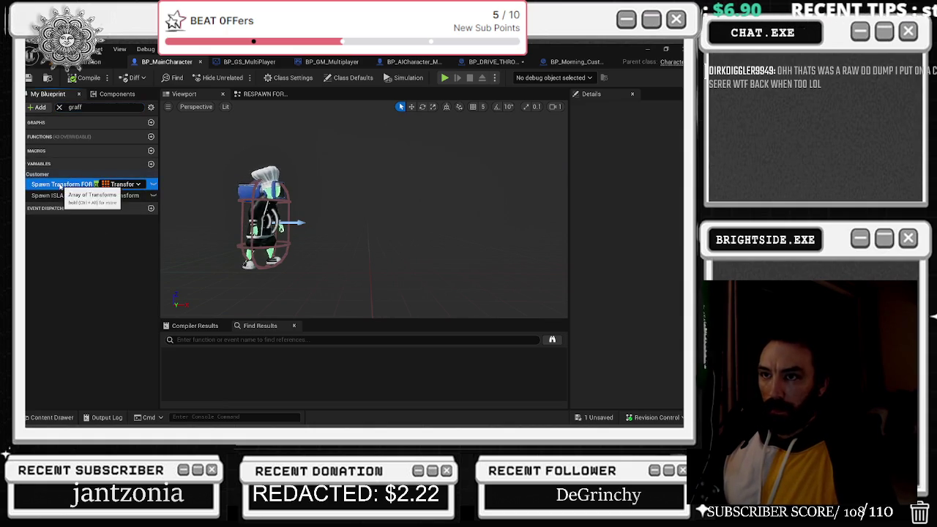
pyautogui.click(65, 183)
pyautogui.click(609, 301)
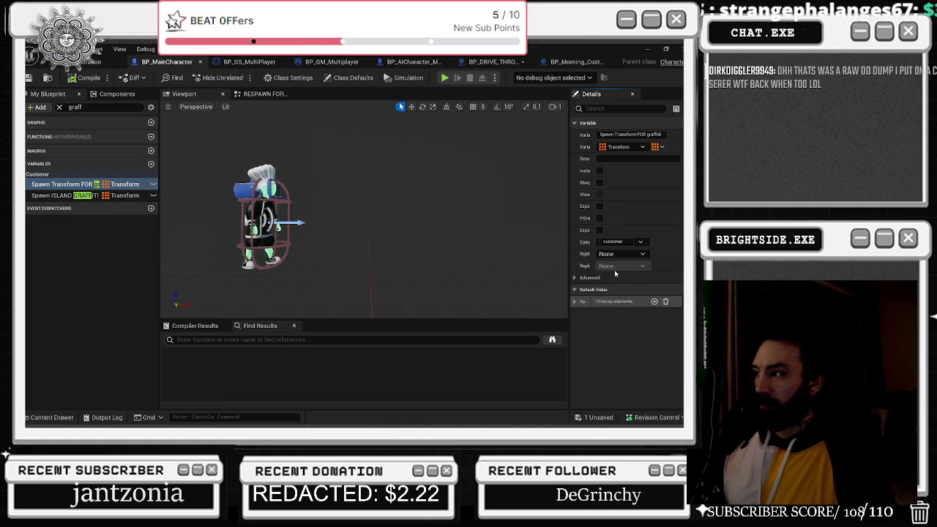
pyautogui.click(492, 62)
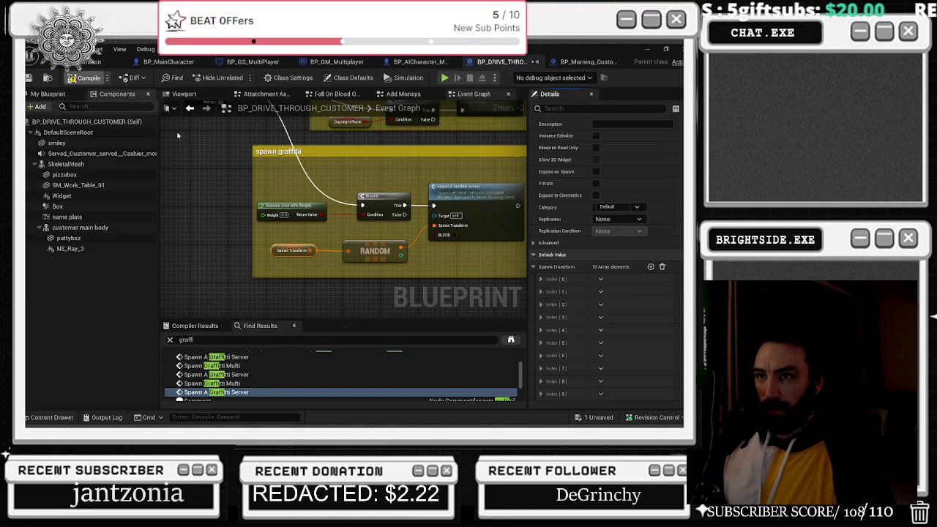
# - Move through the drive-through customer graph to the graffiti server event definition
pyautogui.scroll(-1, 423, 165)
pyautogui.moveTo(352, 157); pyautogui.dragTo(368, 265)
pyautogui.scroll(2, 415, 207)
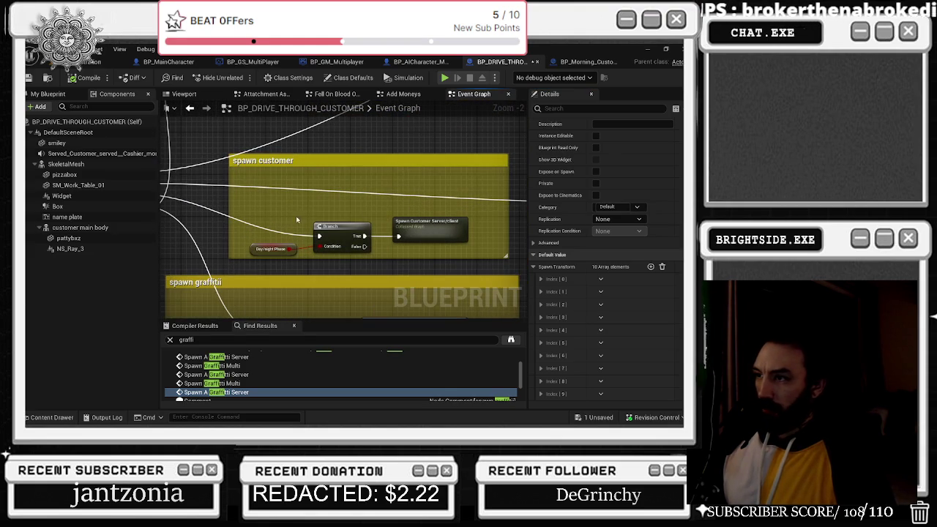
pyautogui.moveTo(404, 254); pyautogui.dragTo(405, 253)
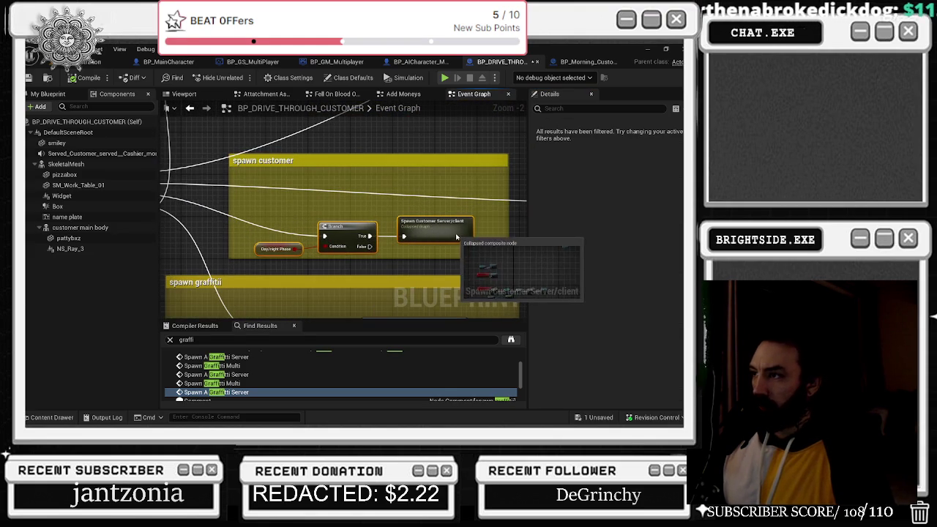
pyautogui.moveTo(416, 202); pyautogui.dragTo(347, 112)
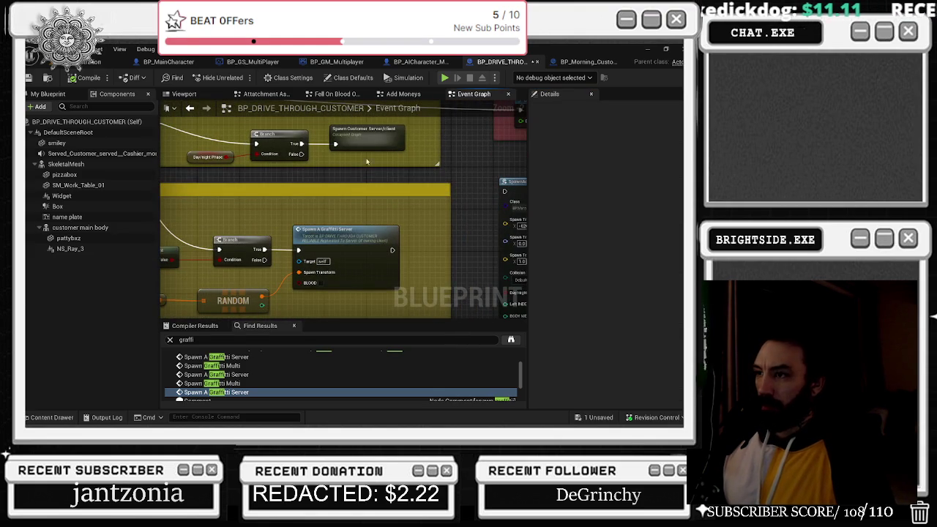
pyautogui.doubleClick(370, 230)
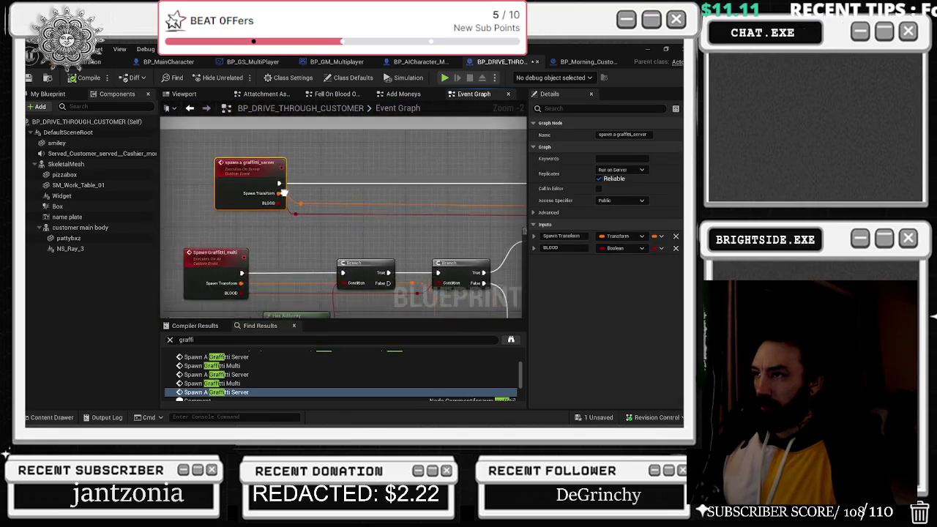
pyautogui.scroll(-2, 275, 192)
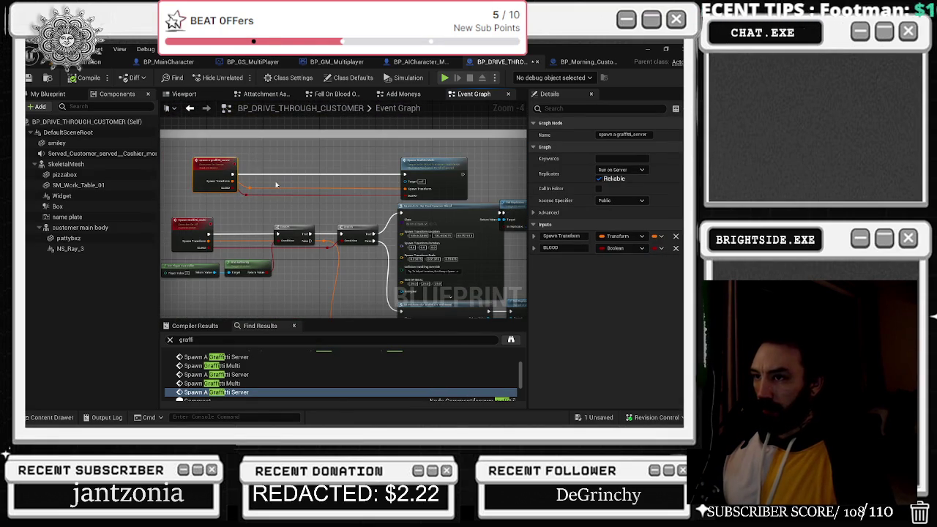
# - Save BP_DRIVE_THROUGH_CUSTOMER and jump to the Spawn A Graffiti Server call
pyautogui.click(30, 77)
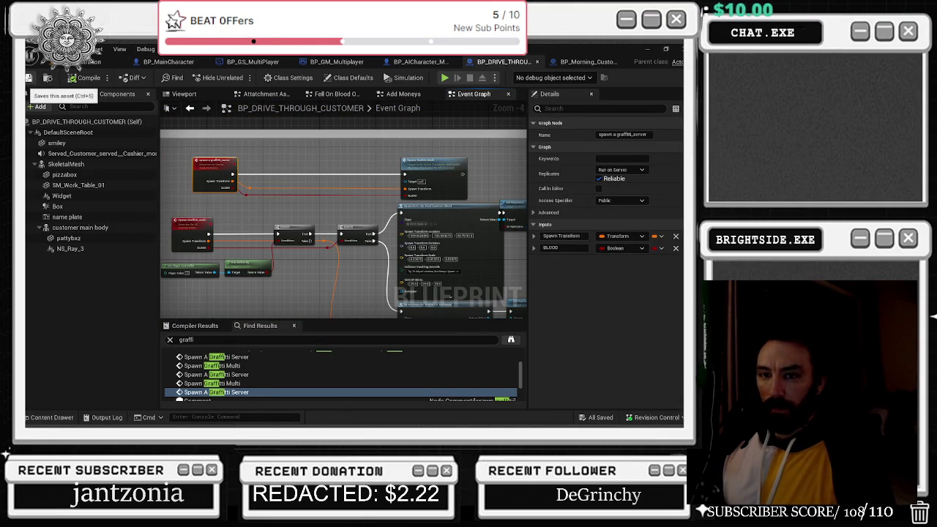
pyautogui.moveTo(481, 197); pyautogui.dragTo(397, 180)
pyautogui.click(421, 192)
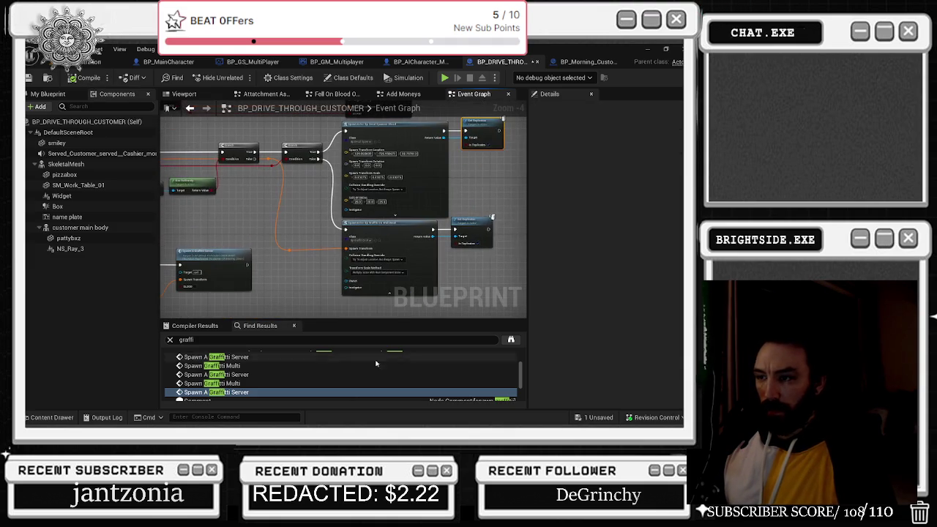
pyautogui.scroll(-3, 260, 384)
pyautogui.click(260, 383)
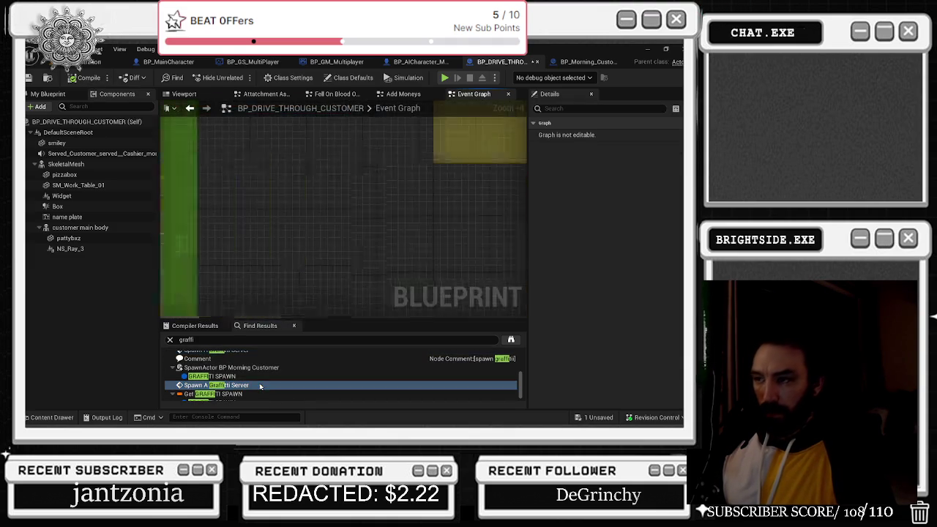
# - Look over the Delay, Play Animation, RANDOM and Spawn Transform nodes, and inspect the Spawn Transform array
pyautogui.moveTo(442, 236); pyautogui.dragTo(428, 207)
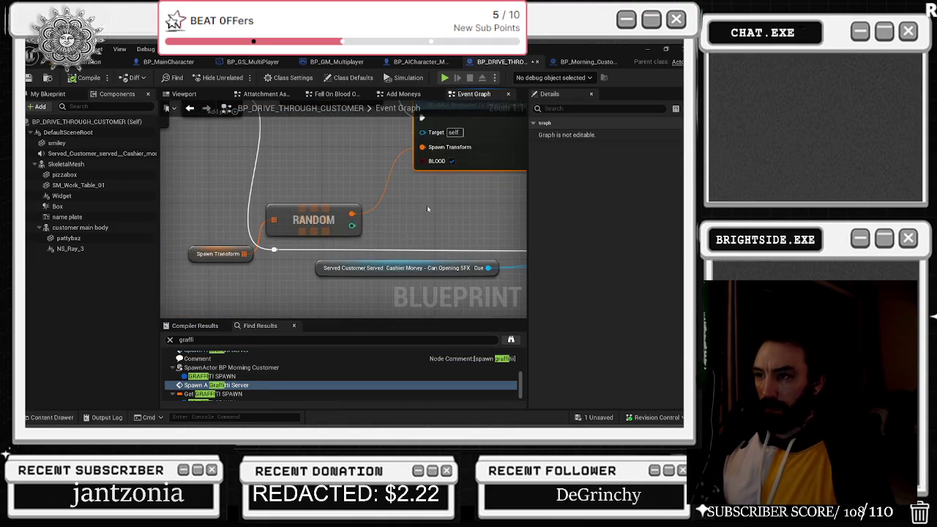
pyautogui.moveTo(304, 194)
pyautogui.mouseDown()
pyautogui.moveTo(326, 225)
pyautogui.moveTo(294, 267)
pyautogui.moveTo(503, 289)
pyautogui.moveTo(269, 251)
pyautogui.mouseUp()
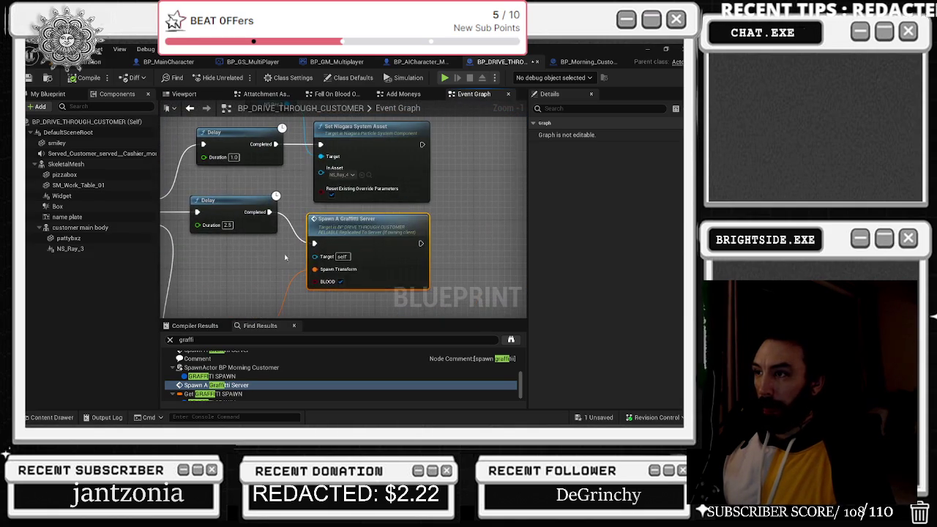
pyautogui.moveTo(331, 242); pyautogui.dragTo(344, 252)
pyautogui.scroll(-1, 349, 258)
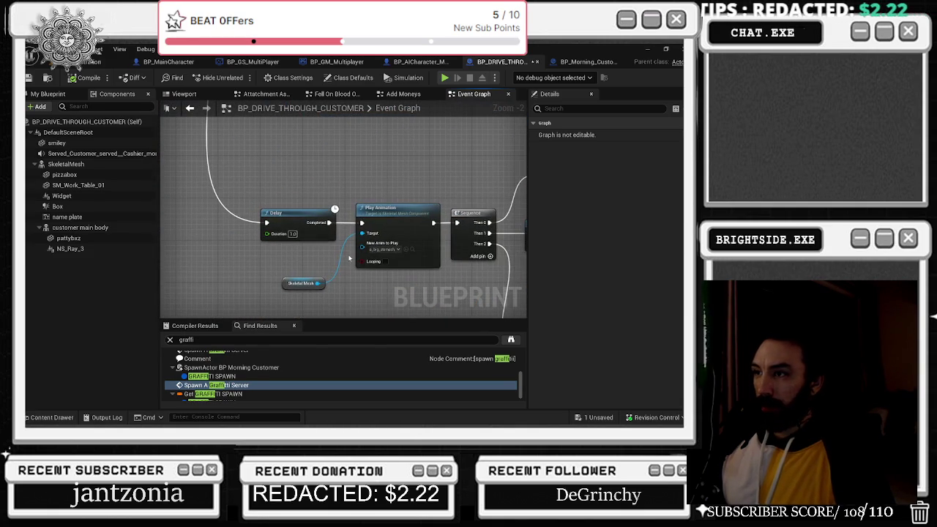
pyautogui.moveTo(314, 284); pyautogui.dragTo(249, 149)
pyautogui.moveTo(398, 250); pyautogui.dragTo(479, 371)
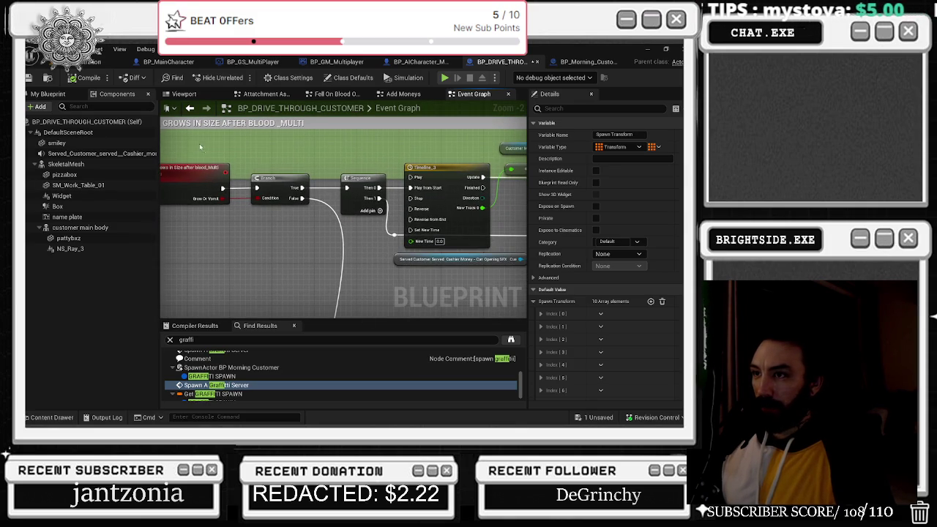
pyautogui.moveTo(197, 147); pyautogui.dragTo(267, 210)
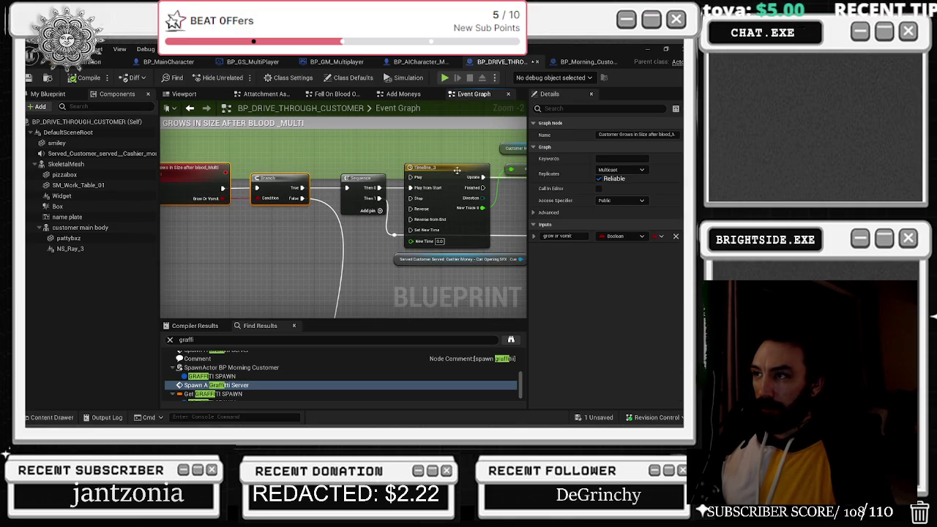
pyautogui.moveTo(255, 185); pyautogui.dragTo(298, 279)
pyautogui.moveTo(265, 205)
pyautogui.mouseDown()
pyautogui.moveTo(296, 209)
pyautogui.moveTo(360, 241)
pyautogui.moveTo(276, 252)
pyautogui.mouseUp()
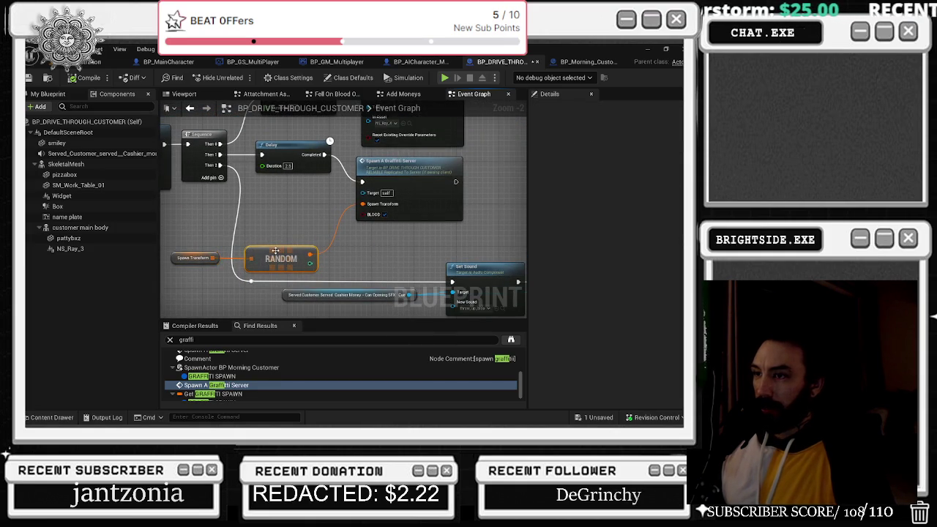
pyautogui.click(184, 257)
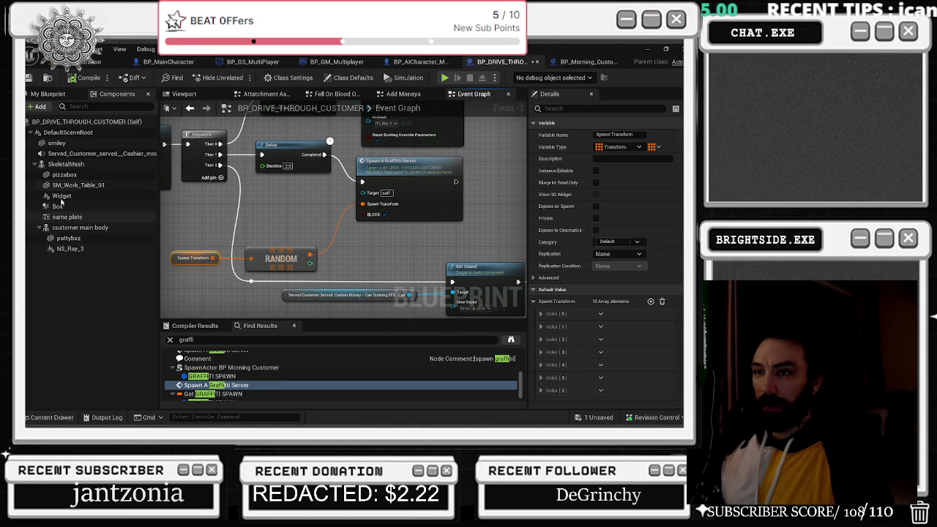
# - Follow Spawn A Graffiti Server to its SpawnActor decal nodes, then return to the call
pyautogui.click(47, 93)
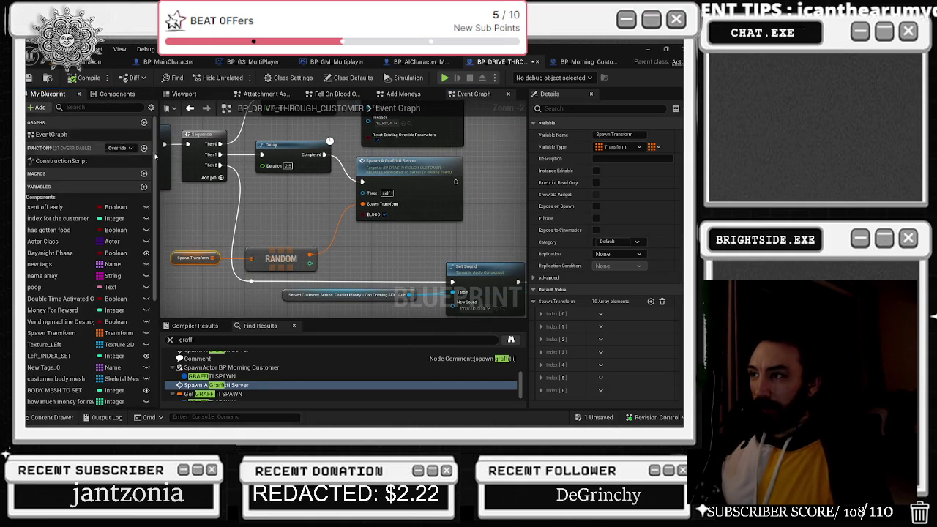
pyautogui.click(399, 171)
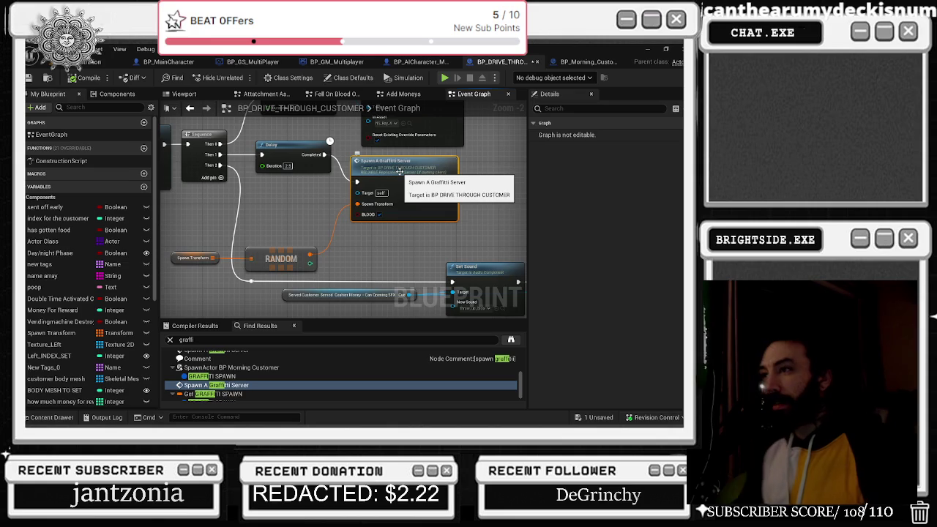
pyautogui.doubleClick(400, 171)
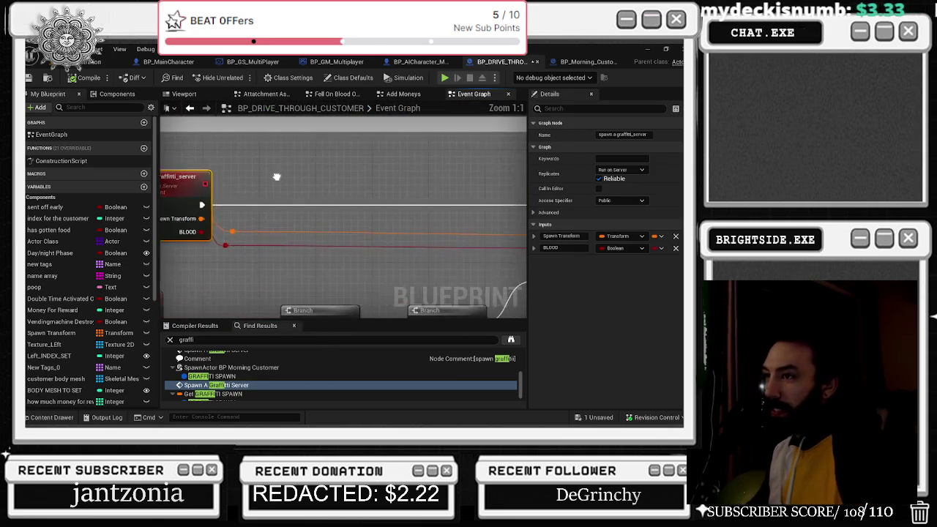
pyautogui.moveTo(245, 207)
pyautogui.mouseDown()
pyautogui.moveTo(333, 253)
pyautogui.moveTo(332, 206)
pyautogui.mouseUp()
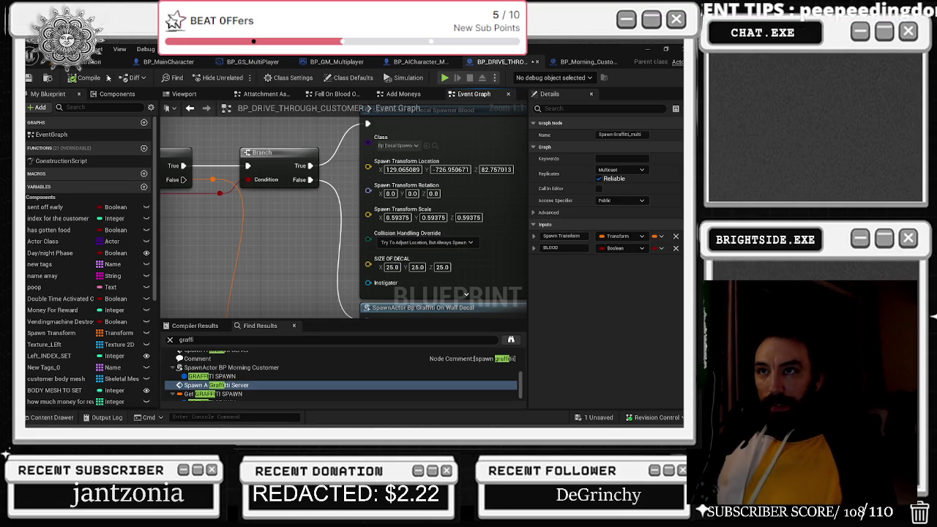
pyautogui.click(190, 108)
pyautogui.click(190, 107)
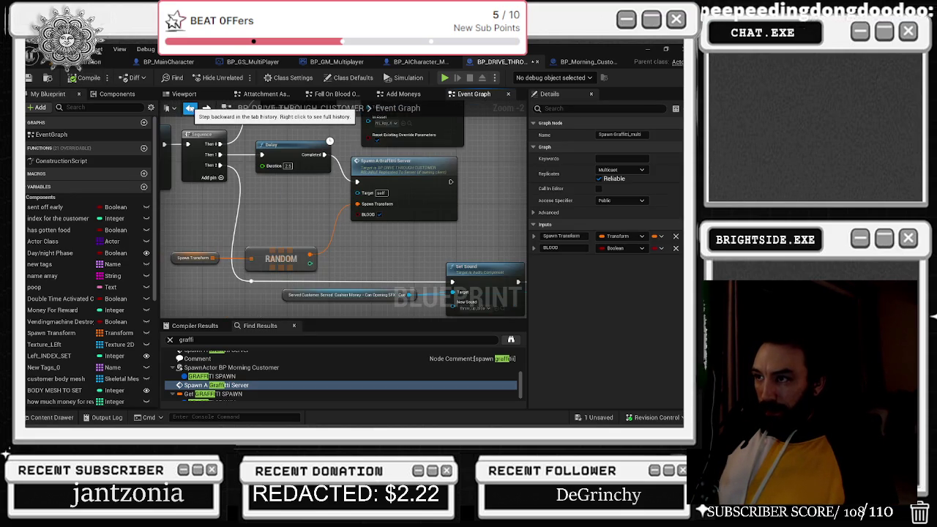
# - Move the Spawn Transform and RANDOM nodes up and right, and shift both Delay nodes left
pyautogui.moveTo(183, 242)
pyautogui.mouseDown()
pyautogui.moveTo(322, 272)
pyautogui.moveTo(304, 244)
pyautogui.moveTo(352, 281)
pyautogui.mouseUp()
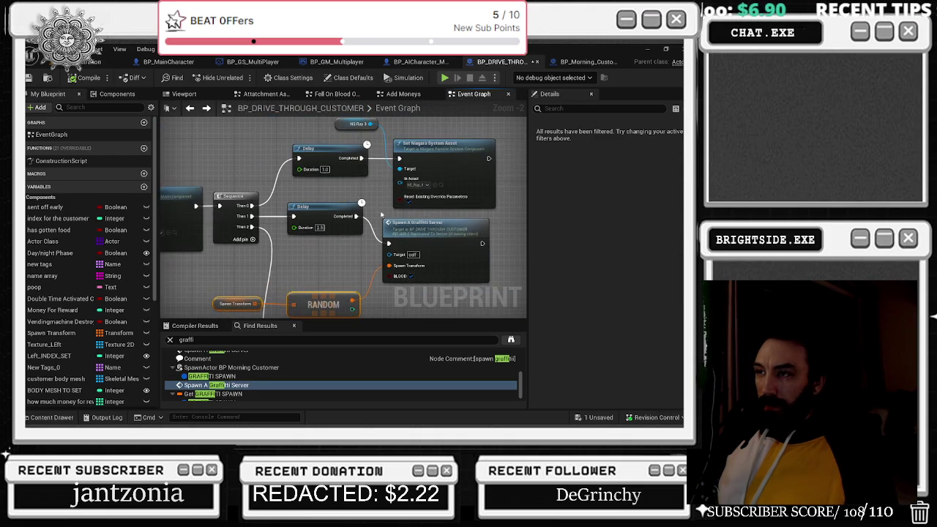
pyautogui.moveTo(332, 159); pyautogui.dragTo(327, 160)
pyautogui.moveTo(327, 213); pyautogui.dragTo(321, 212)
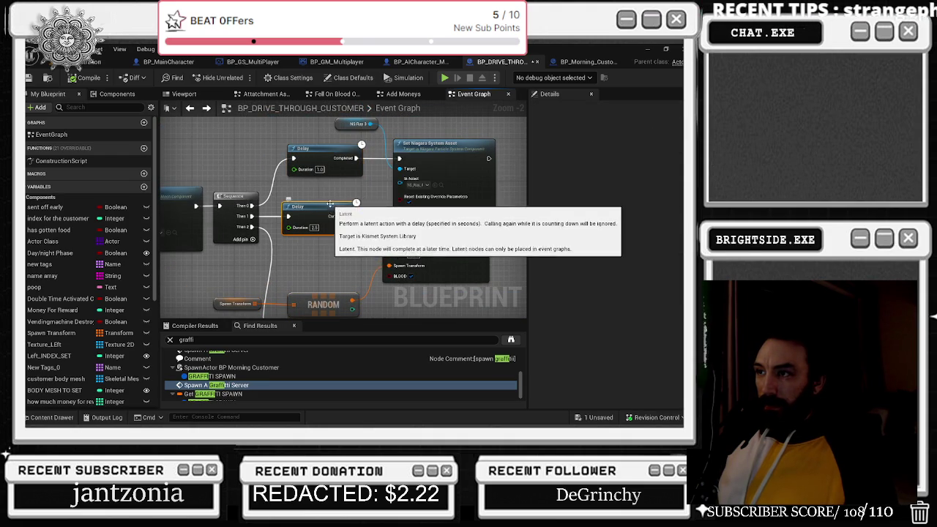
pyautogui.moveTo(329, 150); pyautogui.dragTo(324, 150)
pyautogui.click(417, 123)
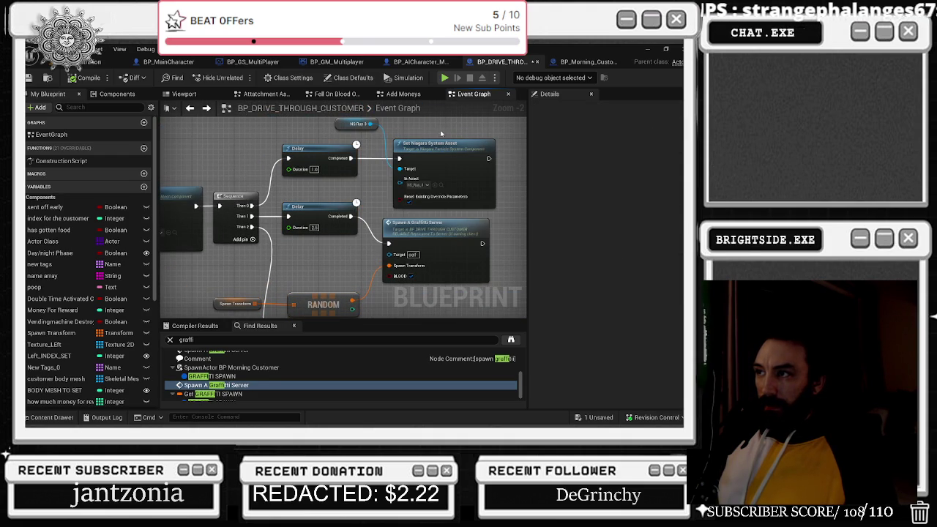
# - Review the whole graffiti spawn chain and open the Spawn A Graffiti Server event
pyautogui.scroll(-1, 396, 205)
pyautogui.moveTo(403, 216); pyautogui.dragTo(378, 168)
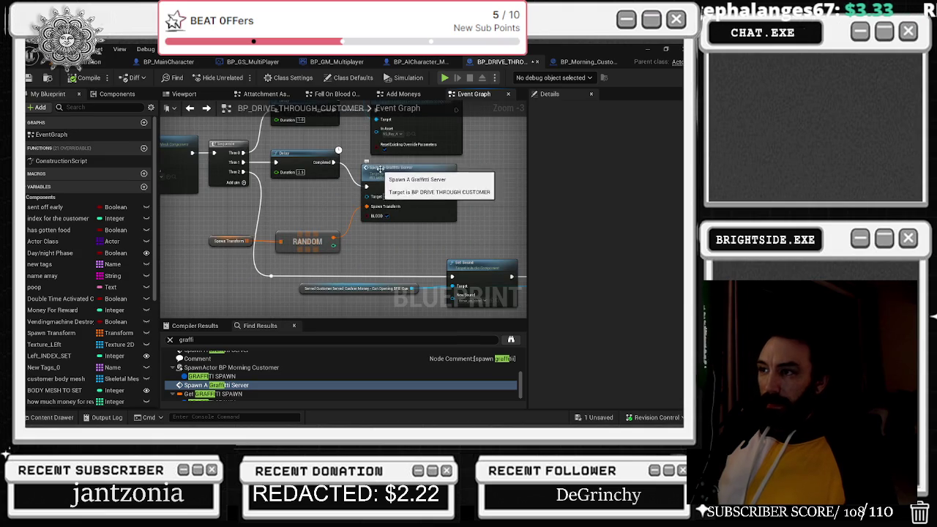
pyautogui.click(306, 249)
pyautogui.moveTo(306, 251); pyautogui.dragTo(452, 245)
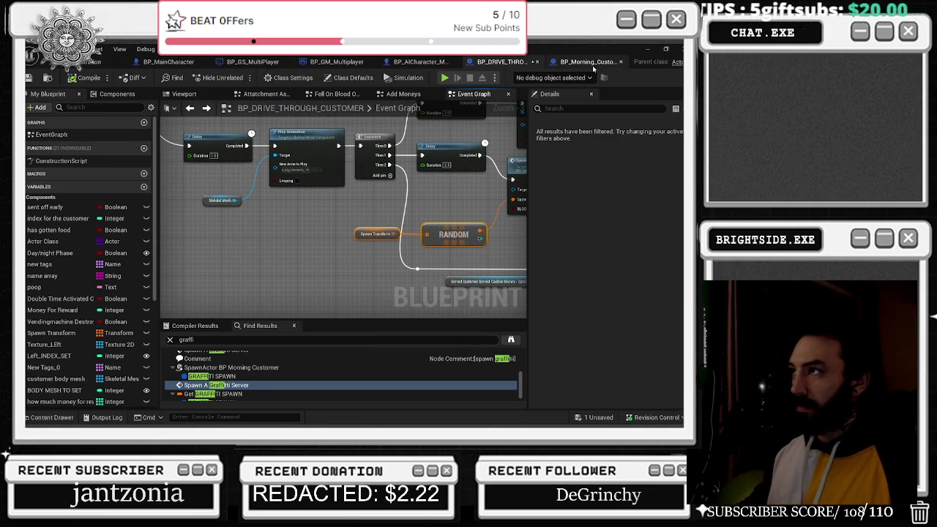
pyautogui.moveTo(330, 190)
pyautogui.mouseDown()
pyautogui.moveTo(410, 219)
pyautogui.moveTo(523, 304)
pyautogui.moveTo(456, 255)
pyautogui.mouseUp()
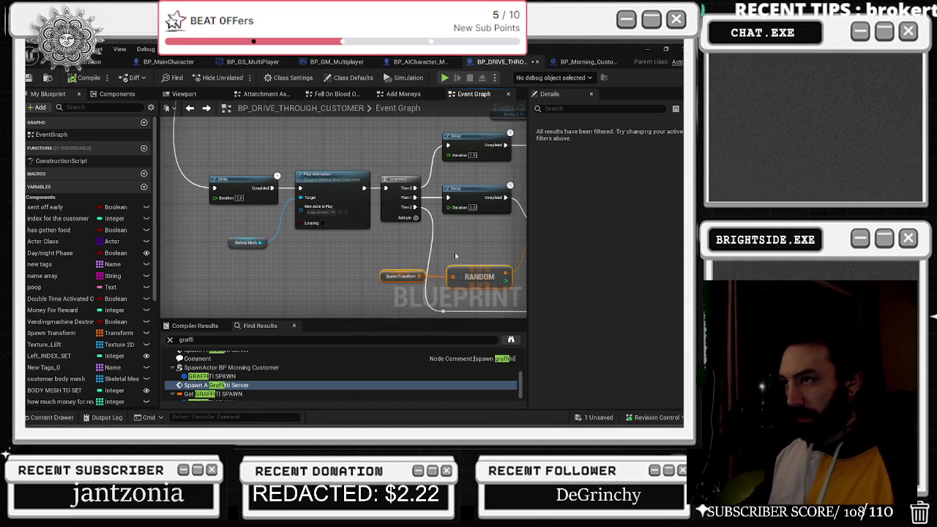
pyautogui.moveTo(343, 255); pyautogui.dragTo(180, 221)
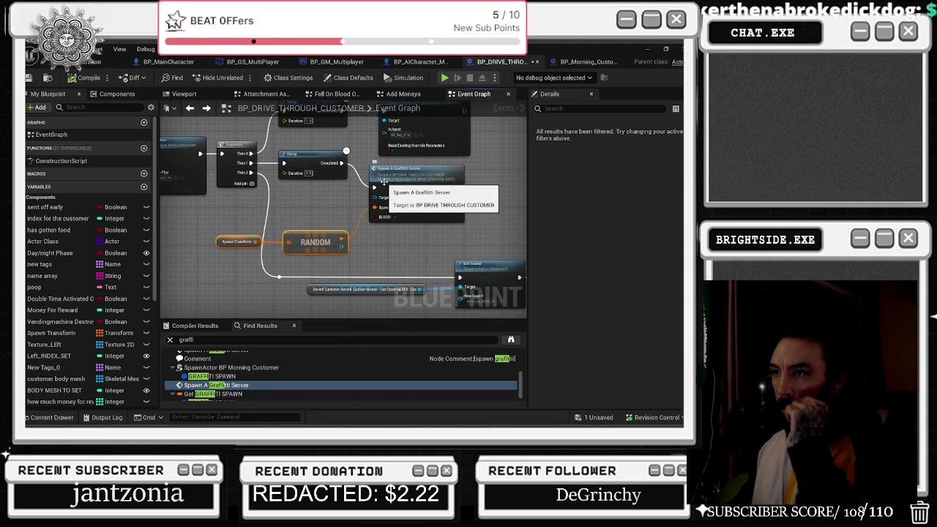
pyautogui.scroll(-1, 225, 395)
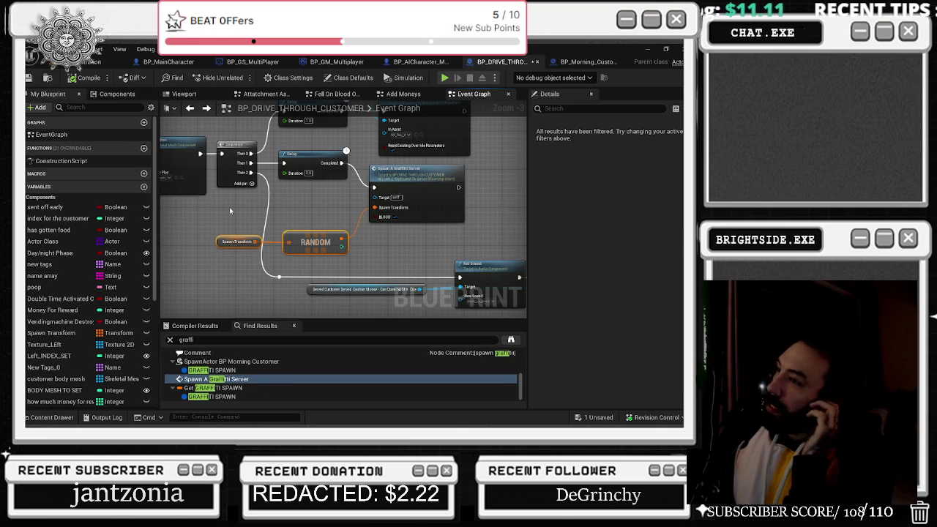
pyautogui.doubleClick(442, 187)
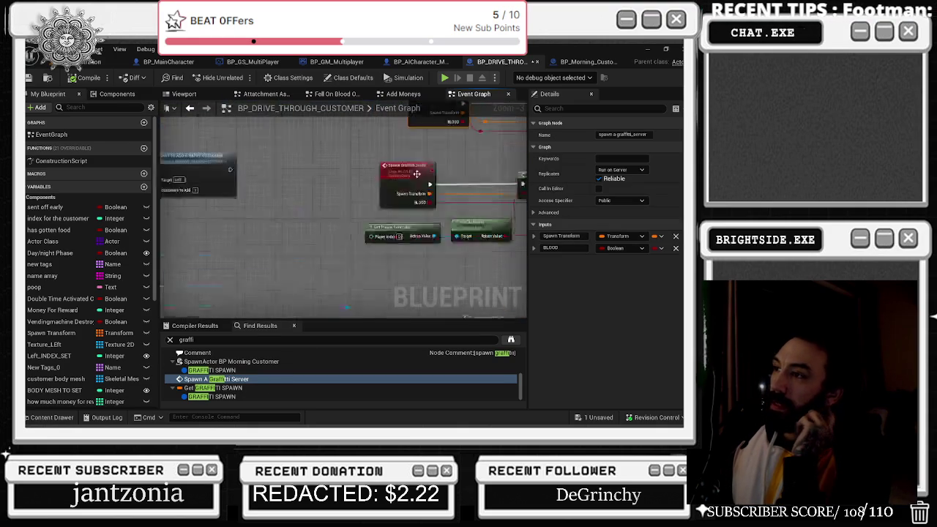
# - Set the graffiti SpawnActor's scale method to Override Root Component Scale
pyautogui.click(189, 108)
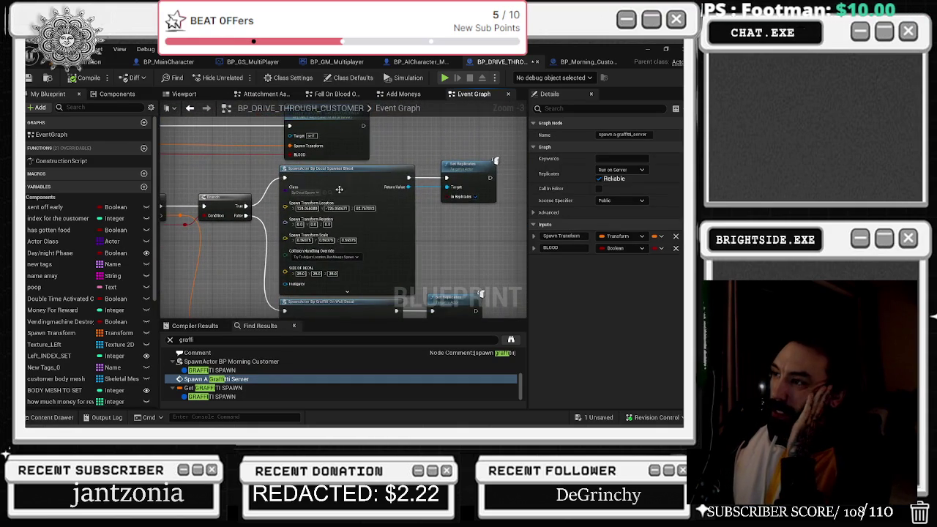
pyautogui.moveTo(340, 168); pyautogui.dragTo(304, 104)
pyautogui.click(211, 203)
pyautogui.moveTo(293, 183); pyautogui.dragTo(424, 176)
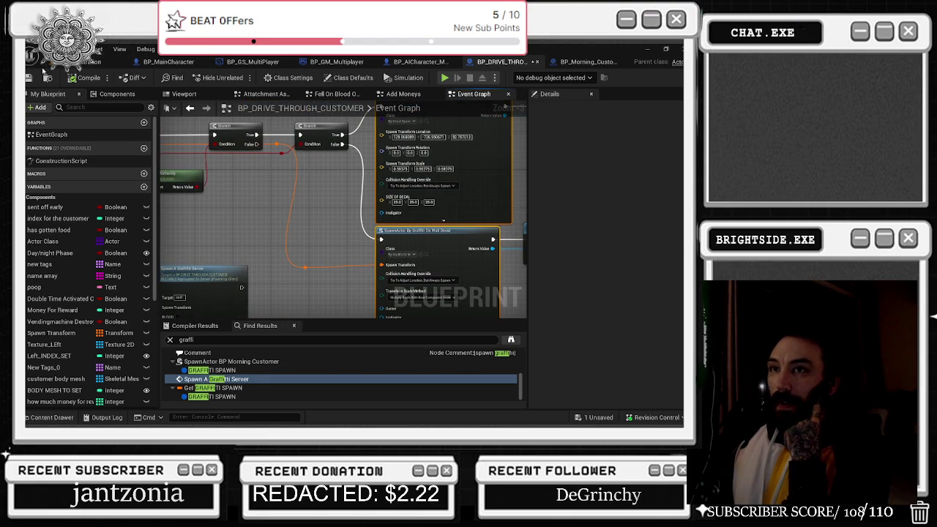
pyautogui.scroll(2, 304, 246)
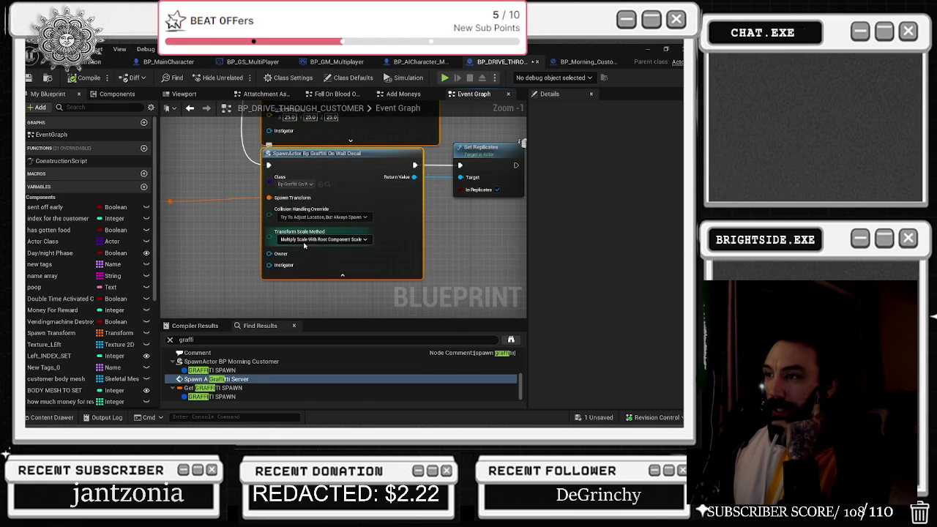
pyautogui.click(323, 240)
pyautogui.click(315, 257)
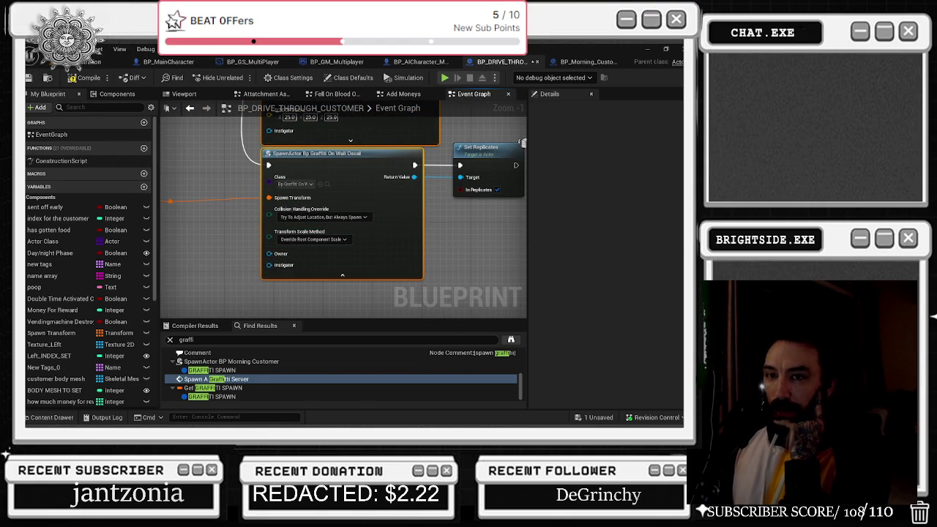
# - Leave the blood spawner's collision handling unchanged, save, and switch to BP_Morning_Customer
pyautogui.moveTo(291, 198); pyautogui.dragTo(296, 313)
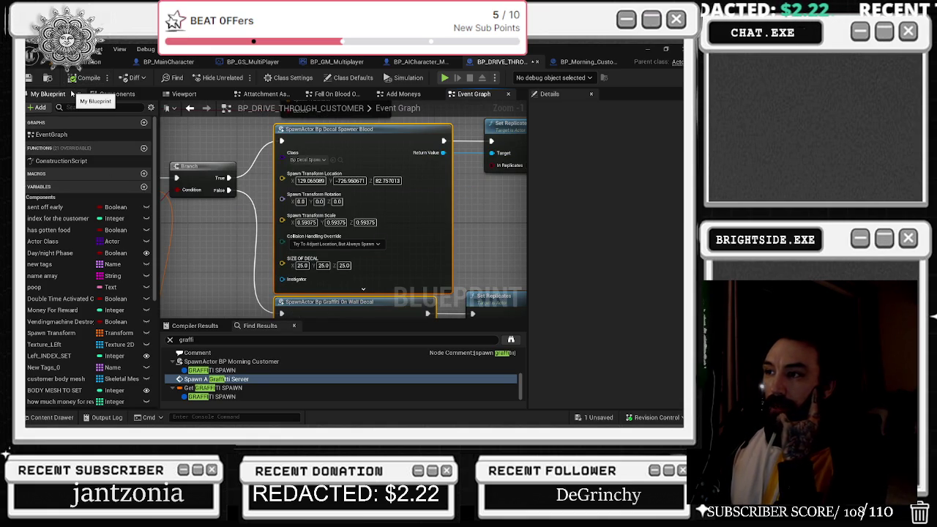
pyautogui.click(364, 244)
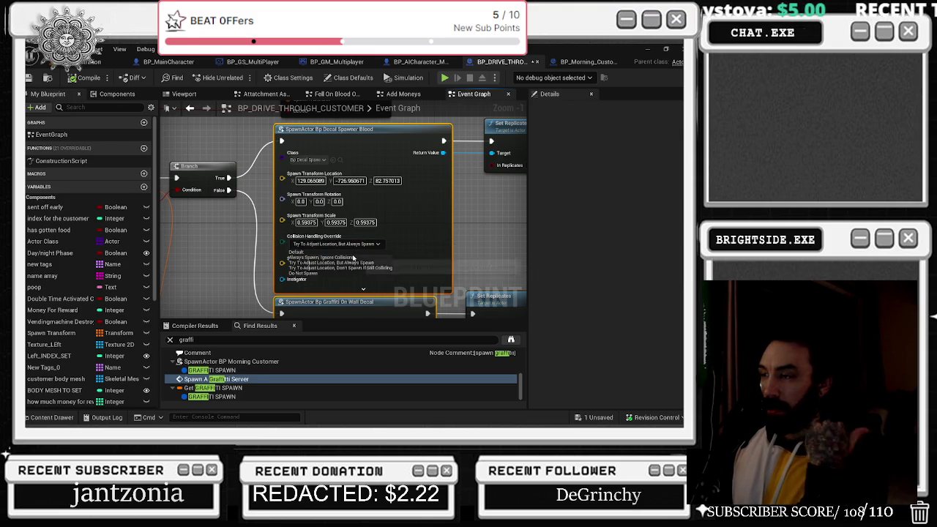
pyautogui.click(231, 242)
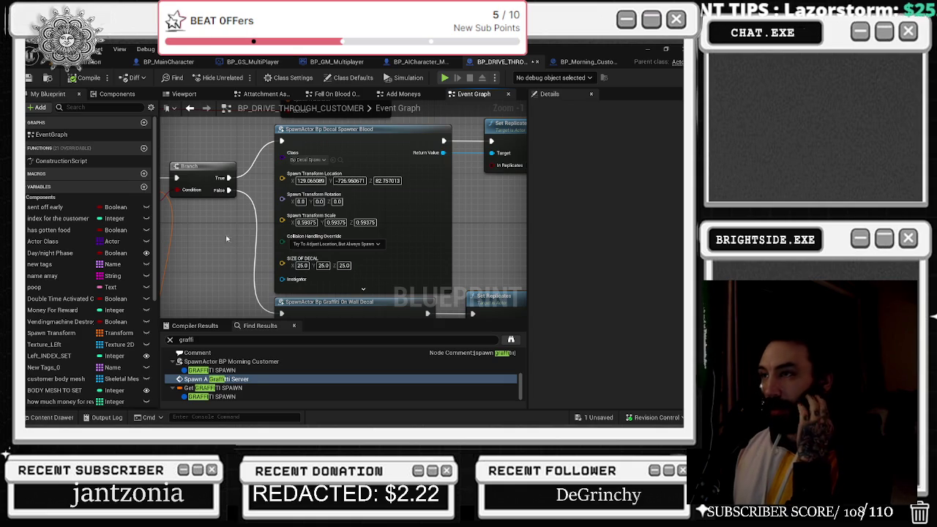
pyautogui.click(29, 77)
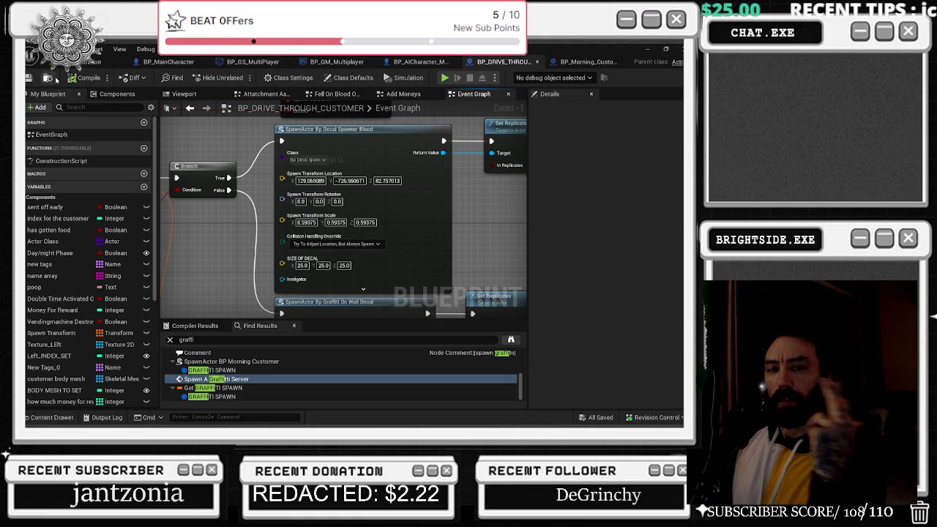
pyautogui.click(586, 61)
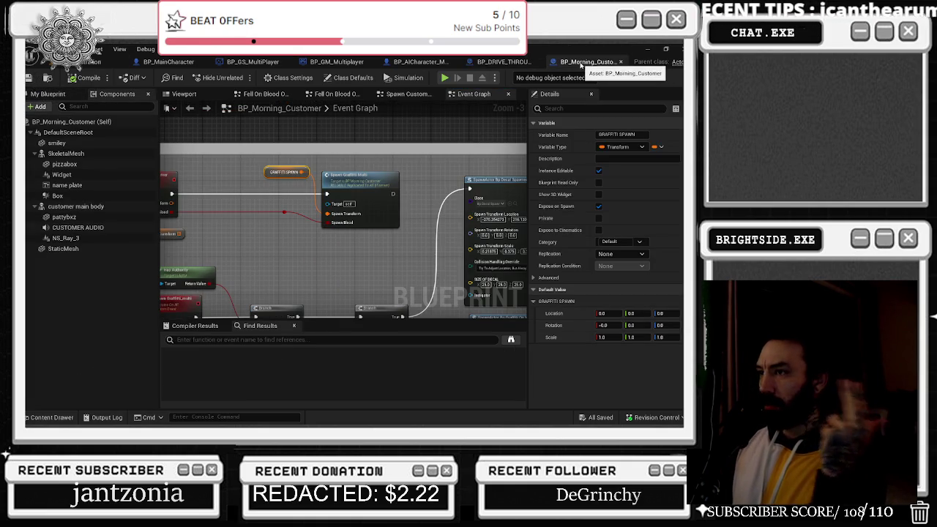
# - Shift BP_Morning_Customer's graffiti spawn nodes slightly left
pyautogui.moveTo(247, 171); pyautogui.dragTo(366, 220)
pyautogui.moveTo(358, 185); pyautogui.dragTo(335, 185)
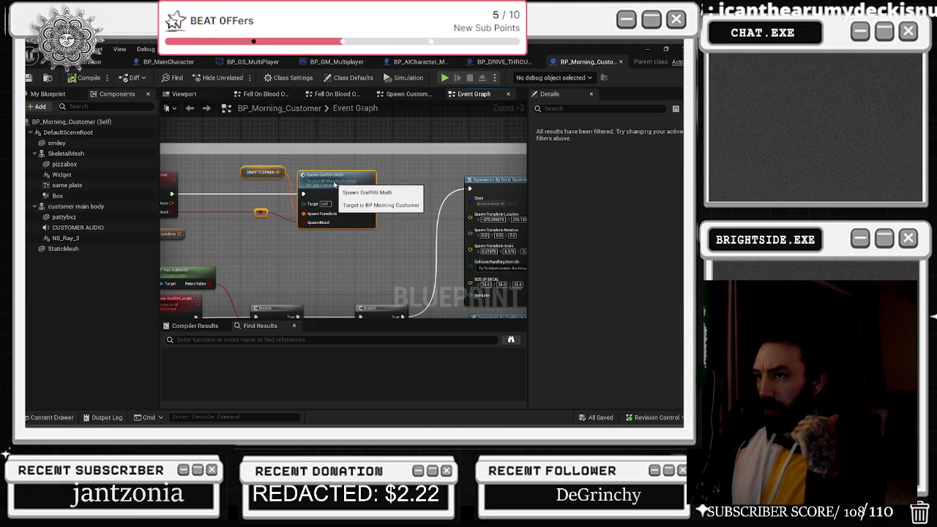
pyautogui.moveTo(358, 237); pyautogui.dragTo(264, 145)
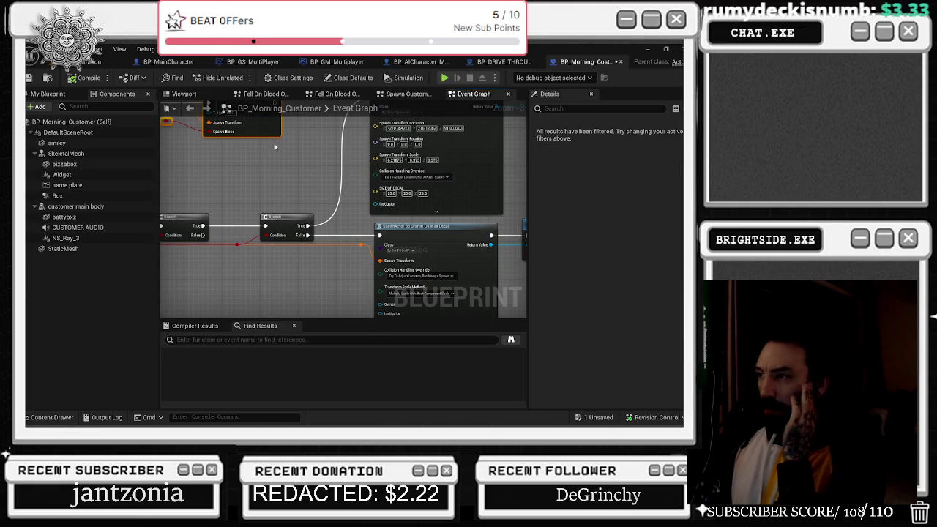
# - Return to BP_DRIVE_THROUGH_CUSTOMER, search its variables, and close its tab
pyautogui.click(504, 62)
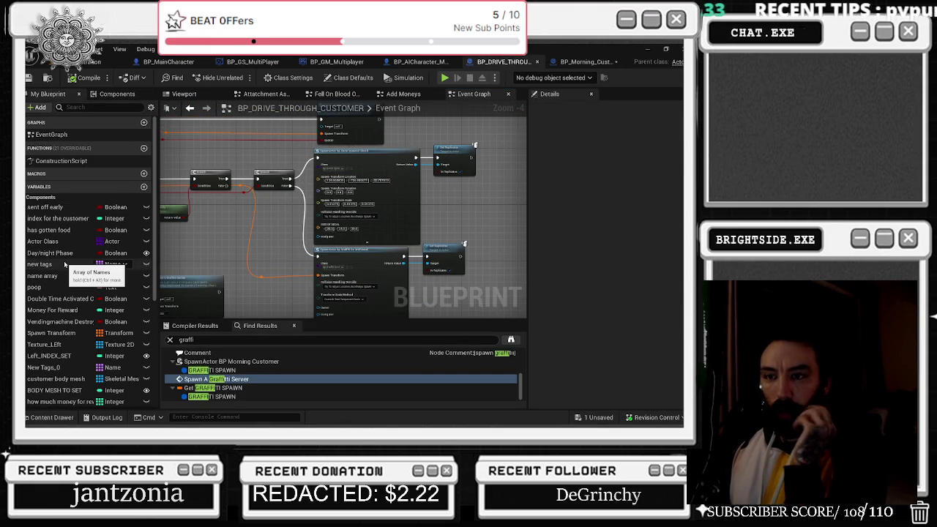
pyautogui.scroll(-5, 83, 332)
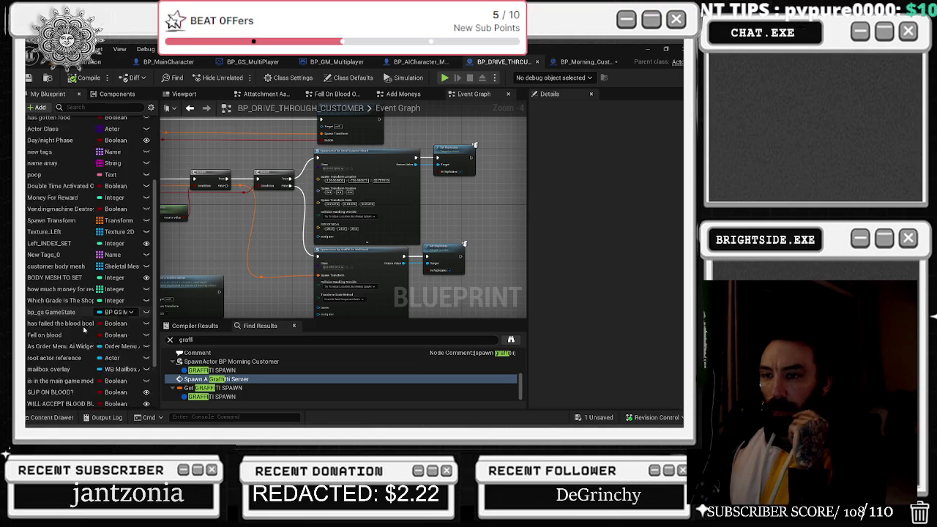
pyautogui.scroll(-1, 84, 330)
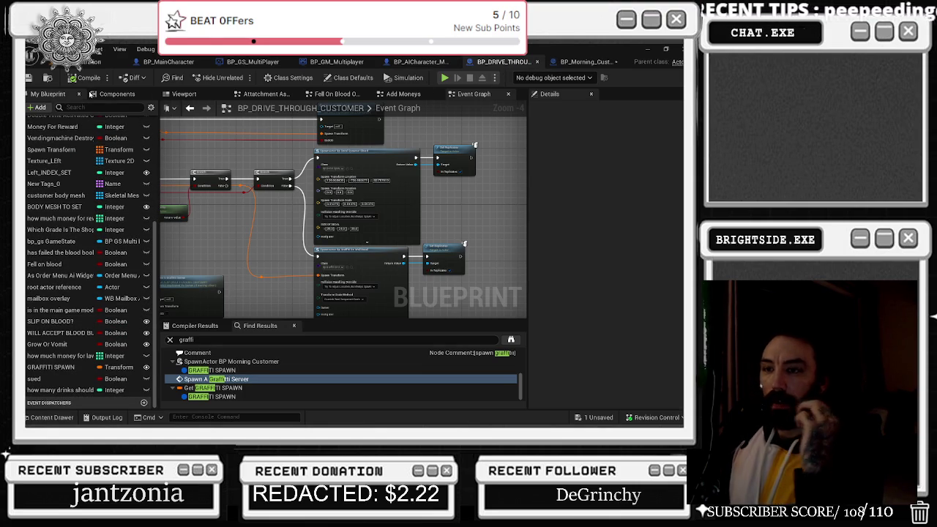
pyautogui.click(67, 106)
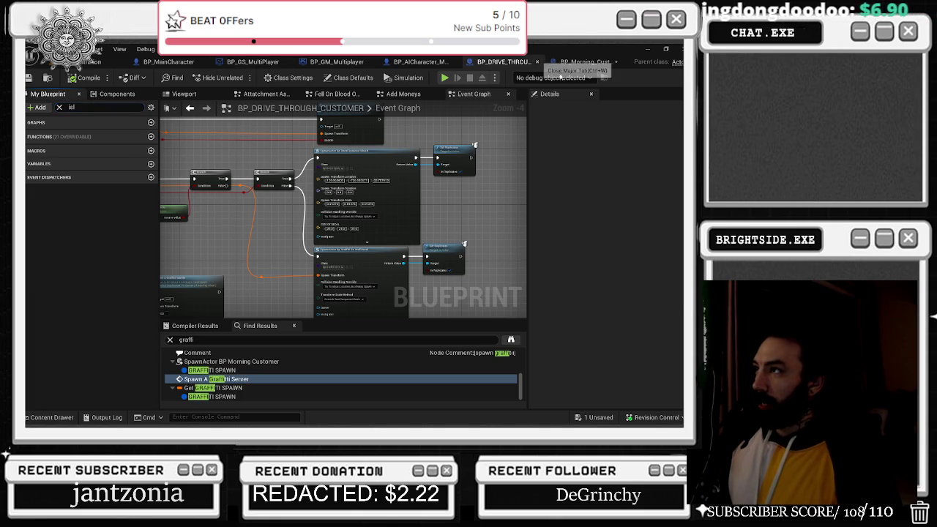
pyautogui.click(537, 61)
pyautogui.click(552, 63)
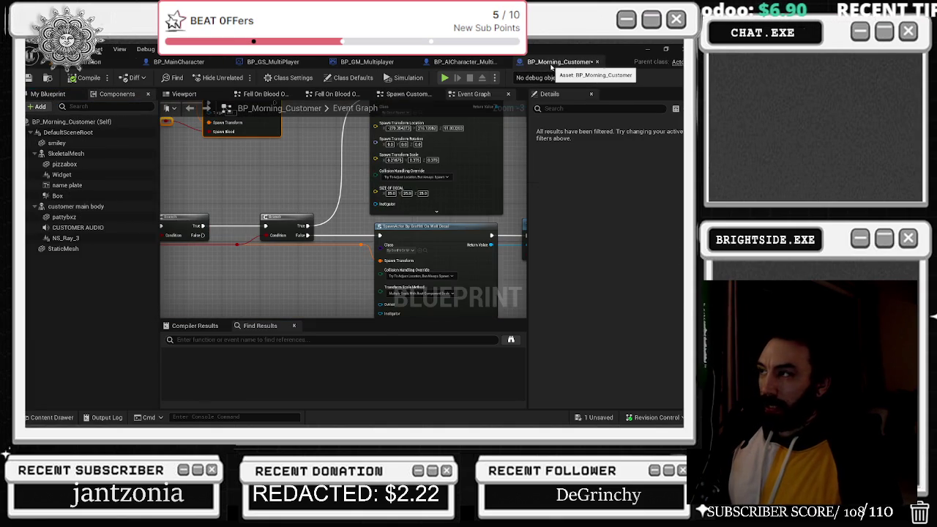
# - Show the GRAFFITI SPAWN variable's default values, then go to the level
pyautogui.moveTo(251, 205); pyautogui.dragTo(163, 258)
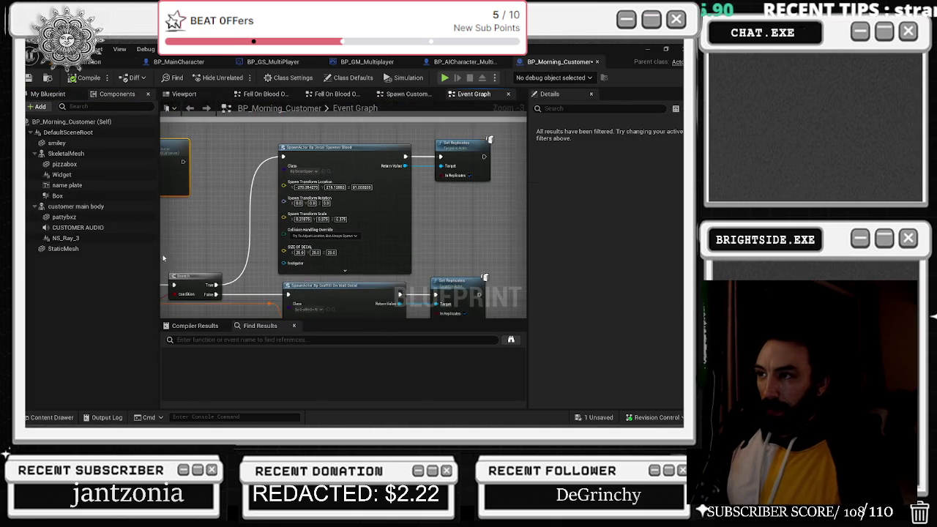
pyautogui.click(308, 291)
pyautogui.press('f')
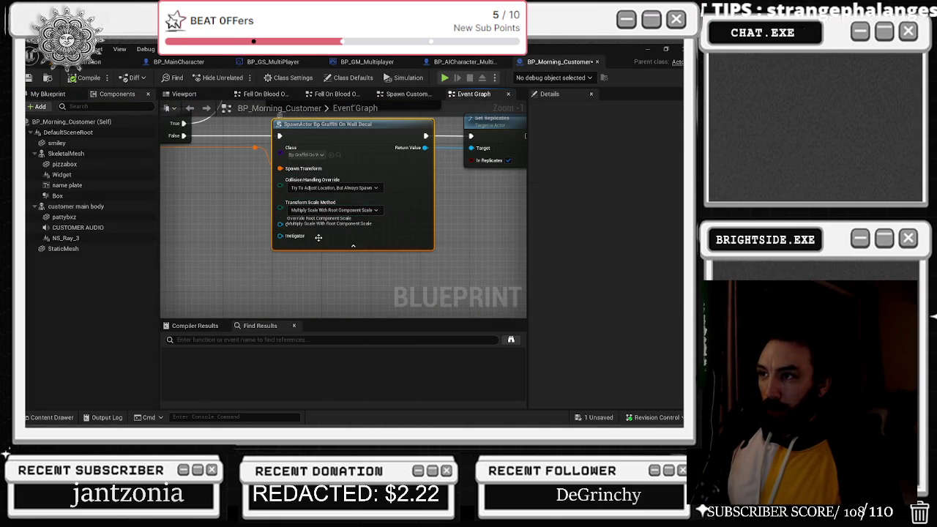
pyautogui.scroll(-3, 266, 224)
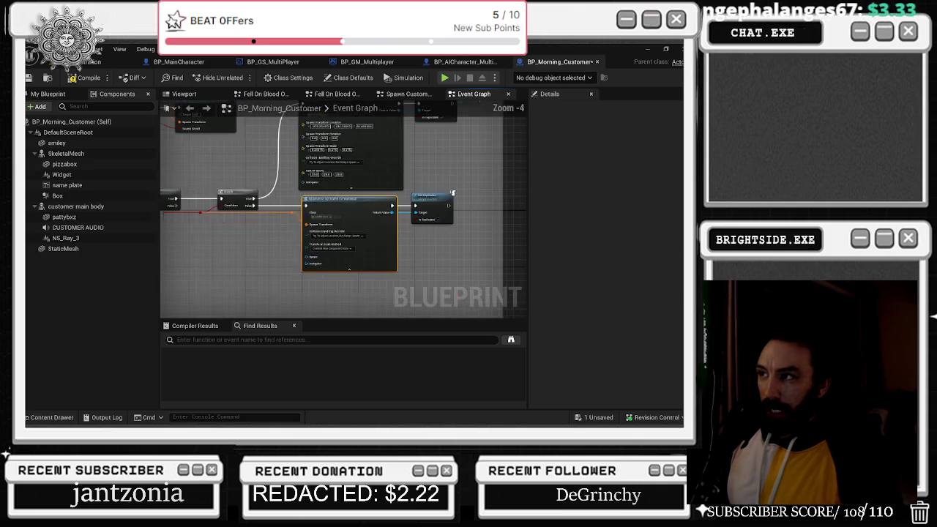
pyautogui.scroll(2, 265, 219)
pyautogui.click(322, 156)
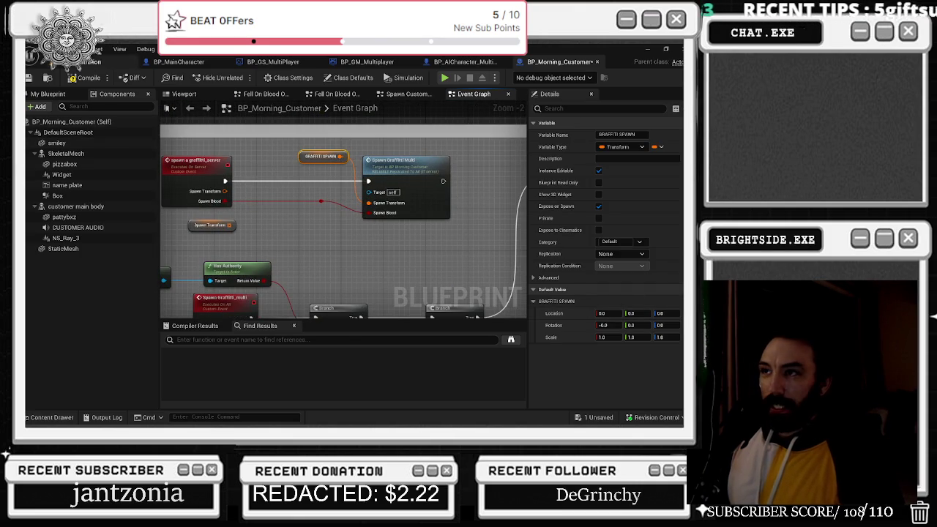
pyautogui.click(103, 61)
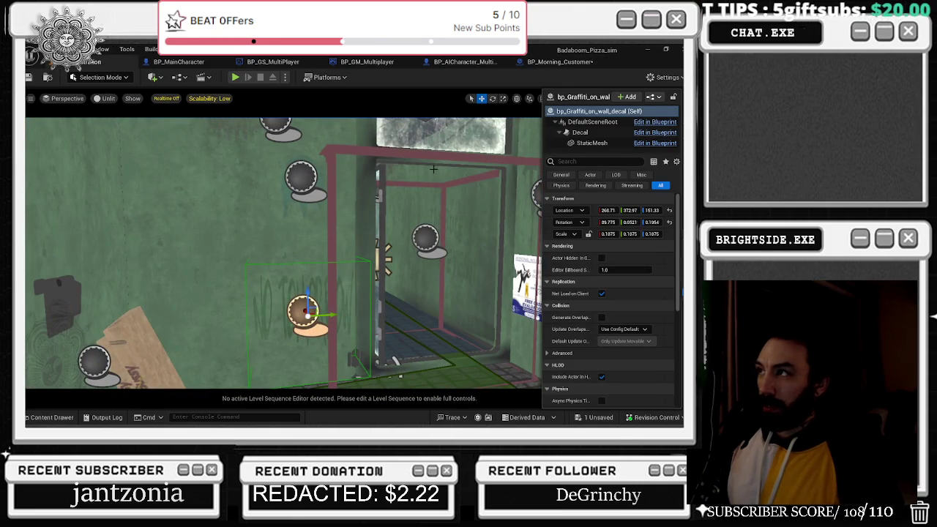
# - Select the middle graffiti decal on the dumpster, bp_Graffiti_on_wall_decal38
pyautogui.moveTo(312, 309)
pyautogui.mouseDown()
pyautogui.moveTo(317, 265)
pyautogui.moveTo(345, 286)
pyautogui.mouseUp()
pyautogui.click(345, 286)
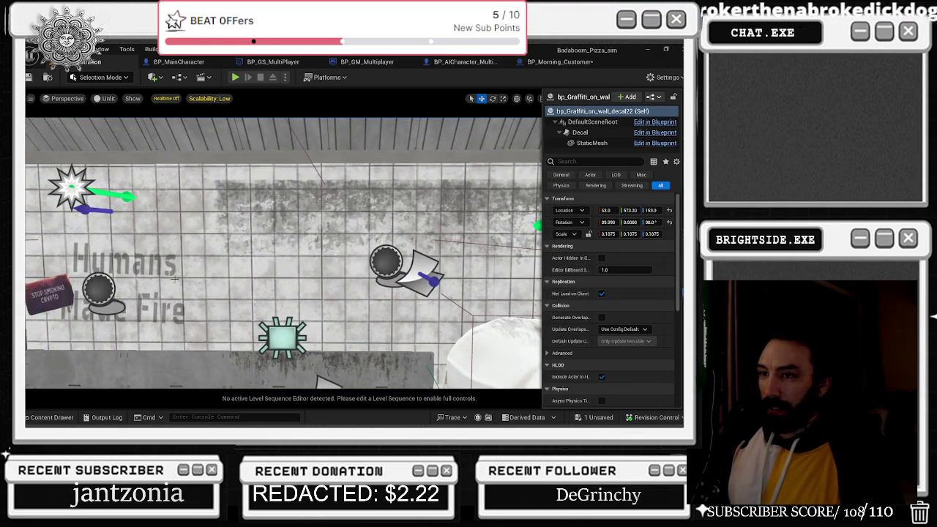
pyautogui.click(98, 289)
pyautogui.moveTo(99, 289); pyautogui.dragTo(98, 290)
pyautogui.moveTo(268, 236); pyautogui.dragTo(268, 236)
pyautogui.click(315, 231)
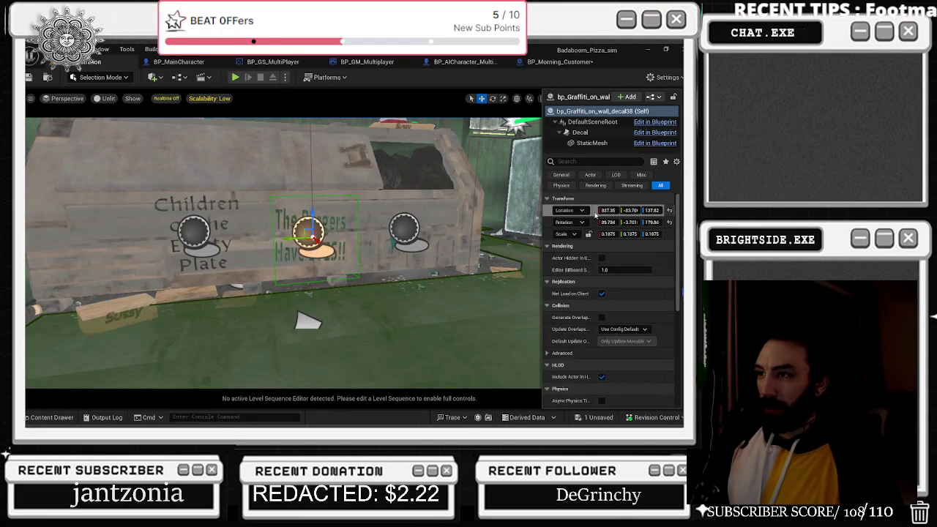
# - Copy the decal's location, rotation and 0.1875 scale into GRAFFITI SPAWN's default value
pyautogui.click(560, 62)
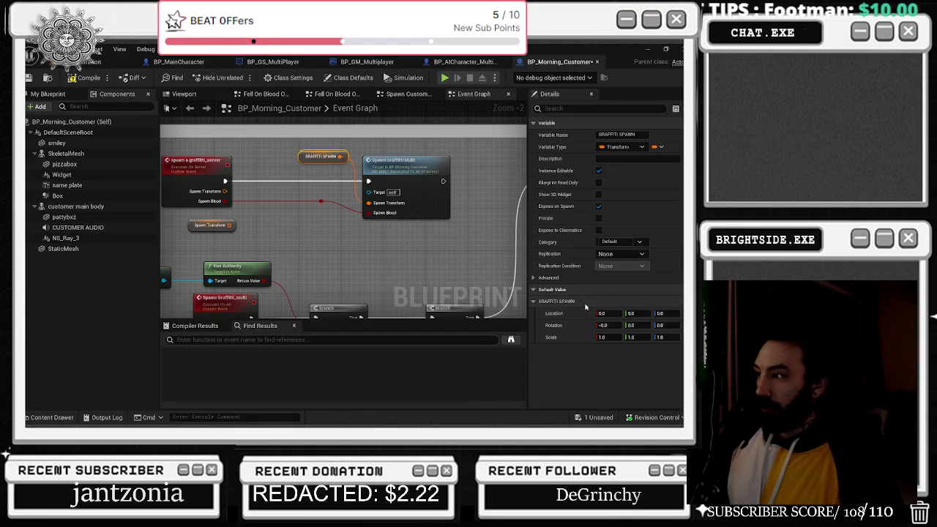
pyautogui.click(110, 61)
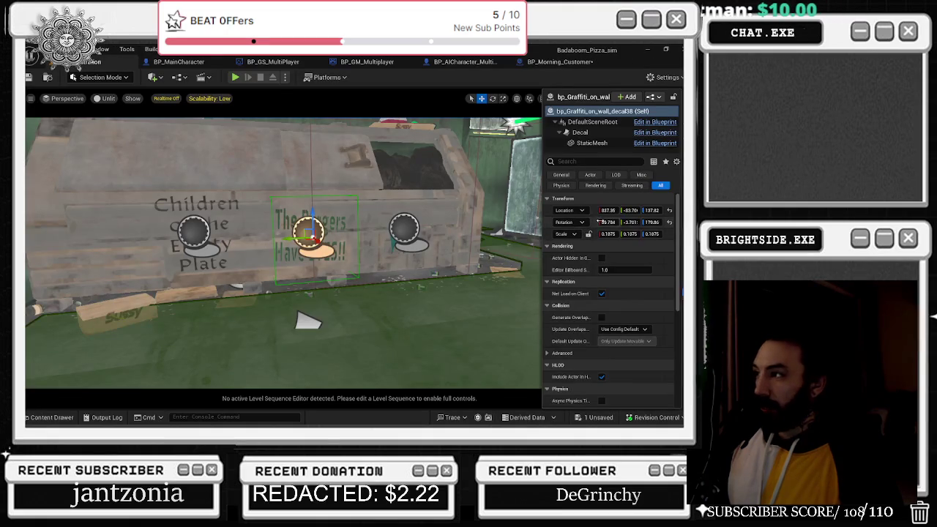
pyautogui.click(560, 62)
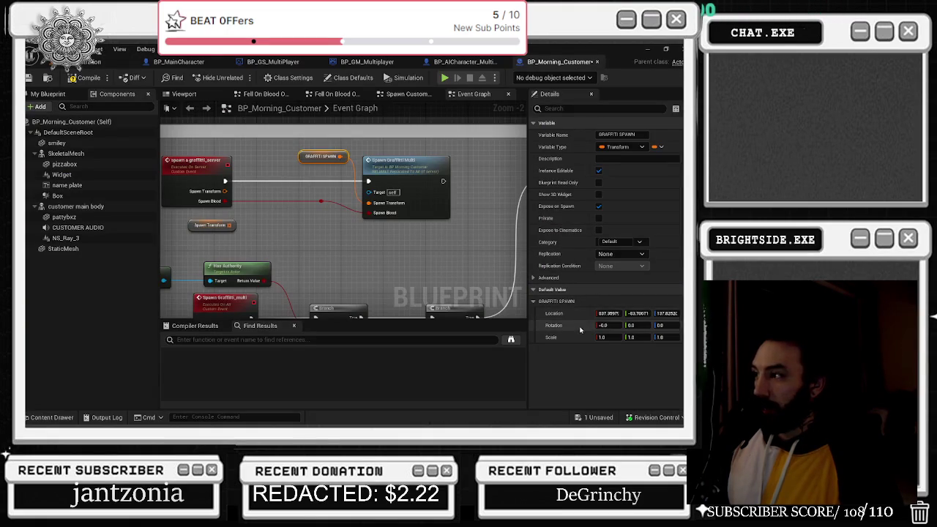
pyautogui.click(110, 62)
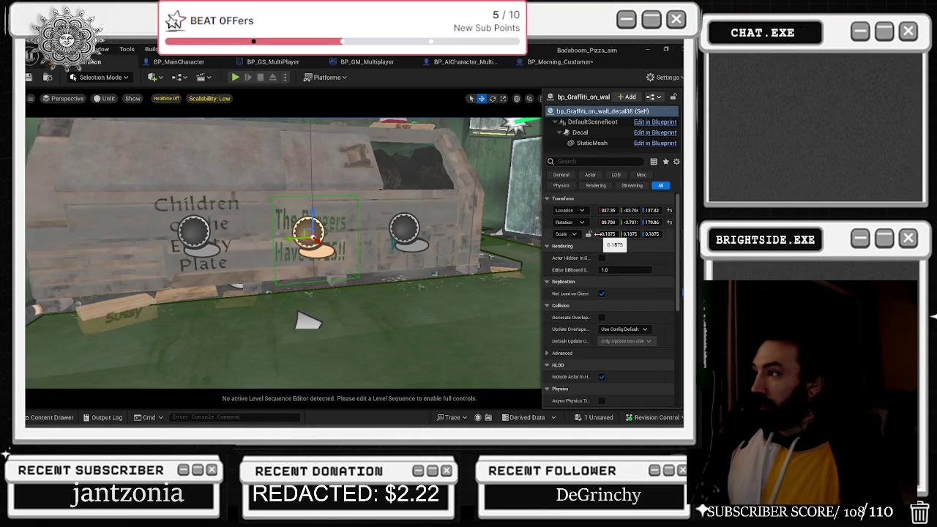
pyautogui.click(579, 62)
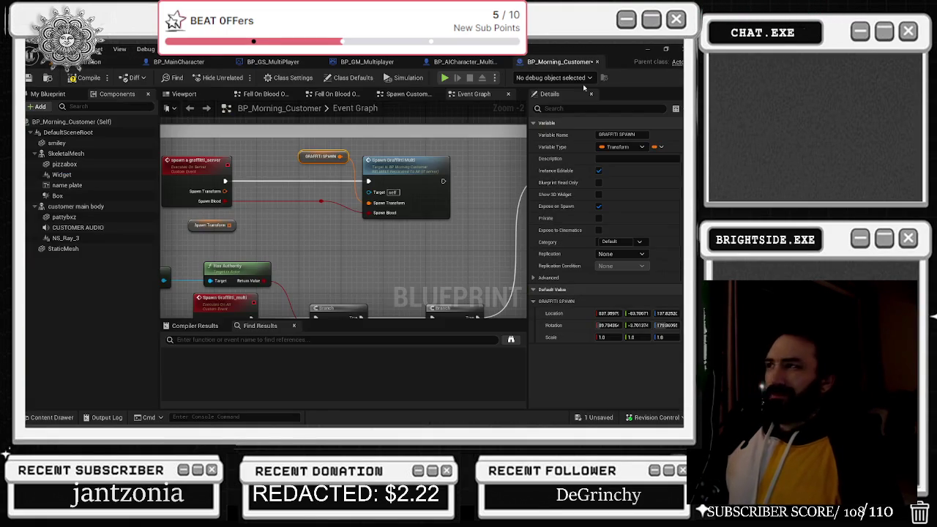
pyautogui.keyDown('shift'); pyautogui.click(569, 339); pyautogui.keyUp('shift')
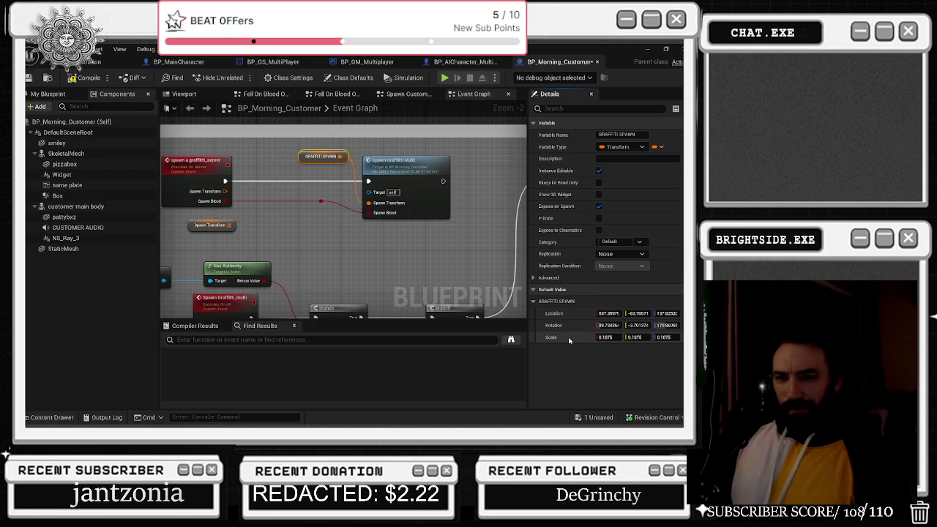
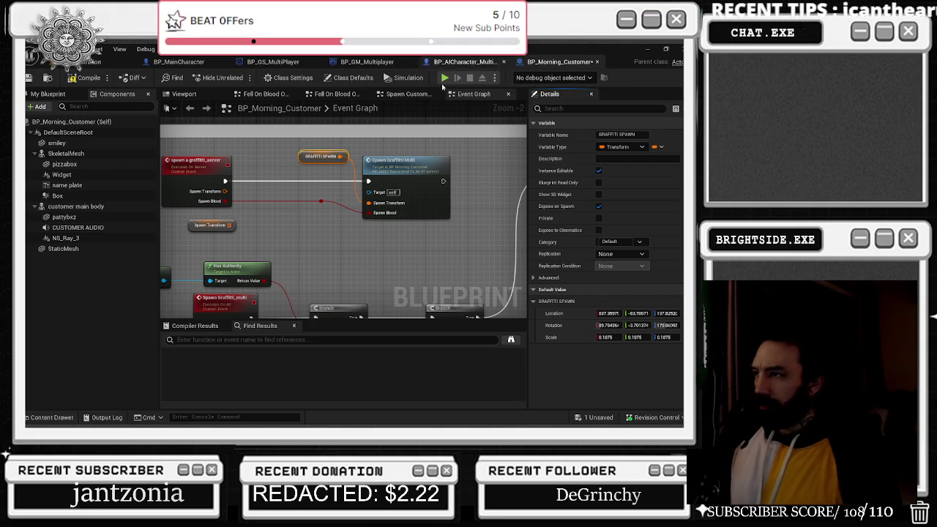
# - Inspect the Spawn Graffiti Multi and Get Player Controller nodes in BP_Morning_Customer's graph
pyautogui.click(399, 162)
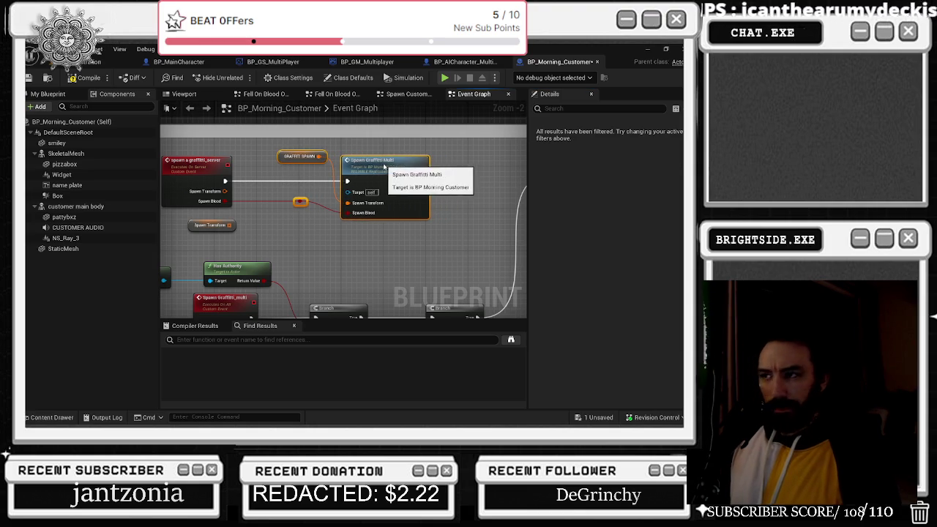
pyautogui.scroll(-1, 306, 187)
pyautogui.moveTo(300, 202)
pyautogui.mouseDown()
pyautogui.moveTo(318, 150)
pyautogui.moveTo(396, 145)
pyautogui.mouseUp()
pyautogui.scroll(-1, 391, 157)
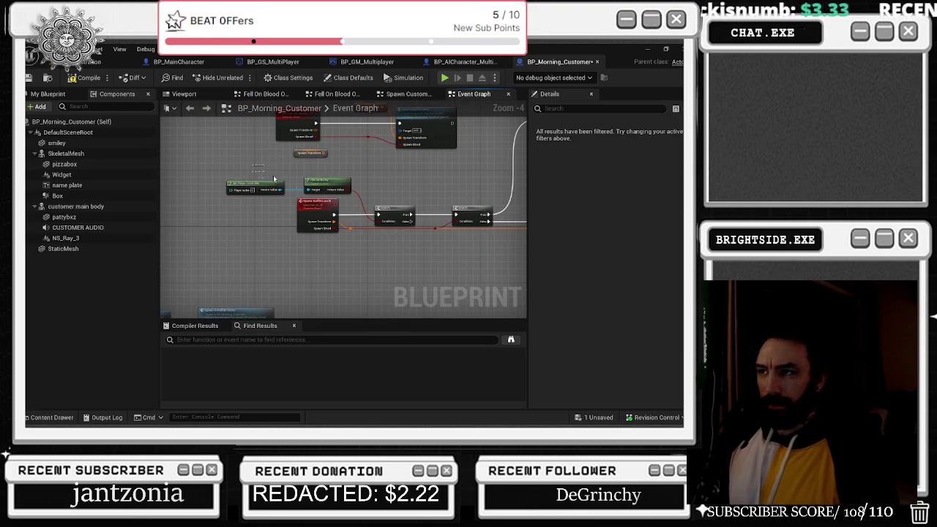
pyautogui.click(254, 188)
pyautogui.scroll(3, 262, 200)
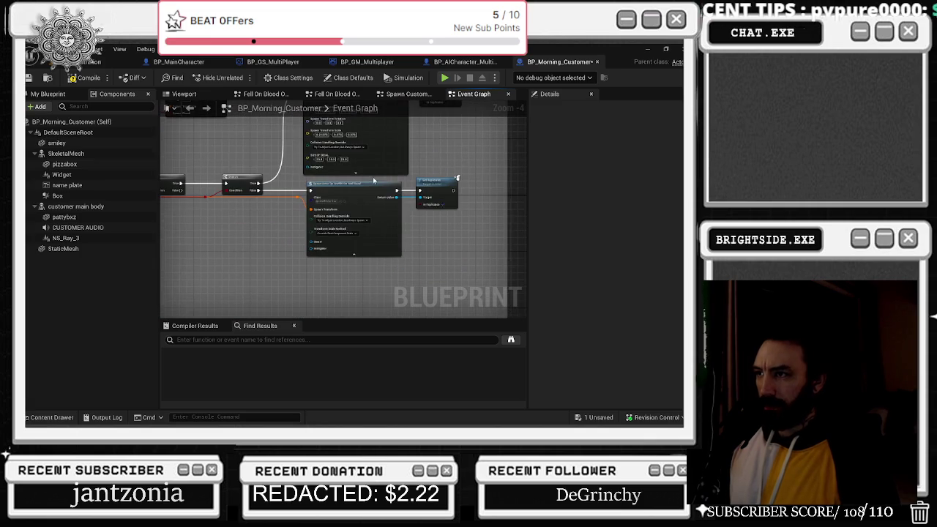
# - Pan toward the spawn actor nodes and search the Blueprint for 'spawn'
pyautogui.moveTo(344, 235); pyautogui.dragTo(421, 238)
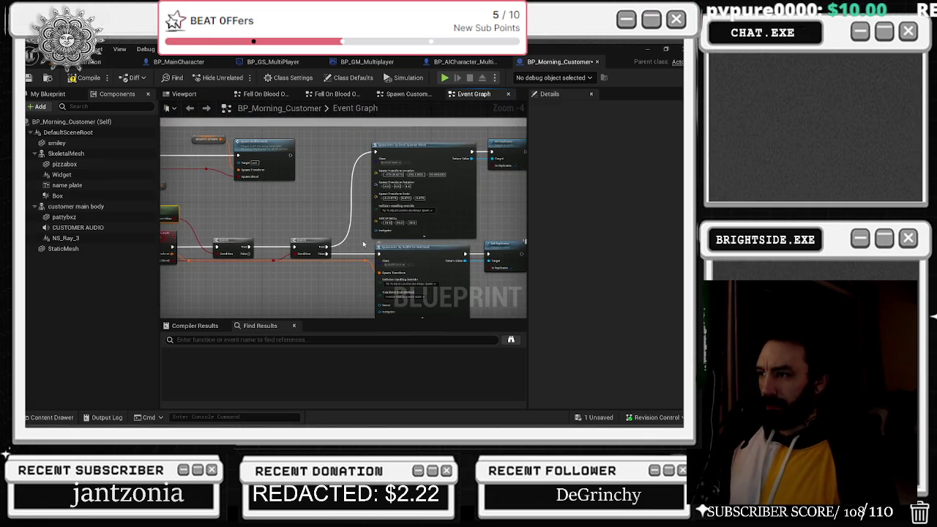
pyautogui.moveTo(367, 245); pyautogui.dragTo(472, 257)
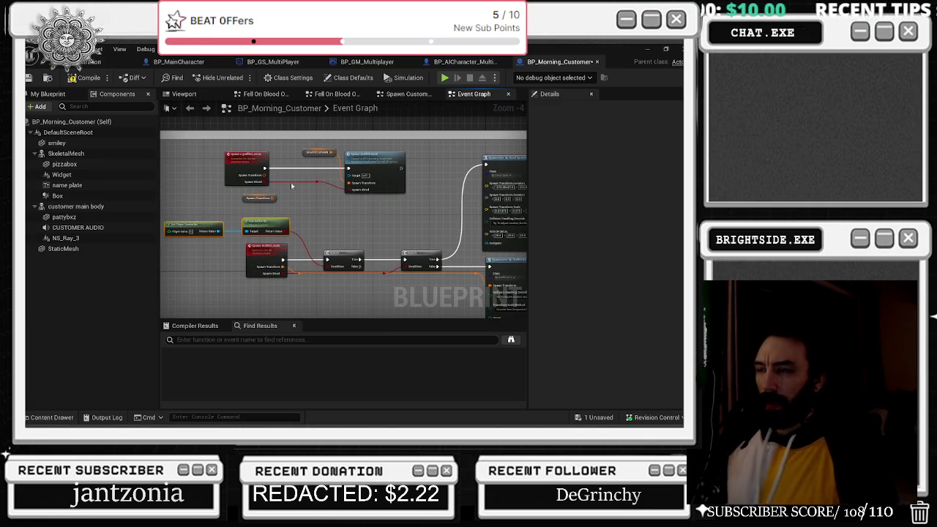
pyautogui.scroll(-5, 288, 212)
pyautogui.scroll(6, 276, 301)
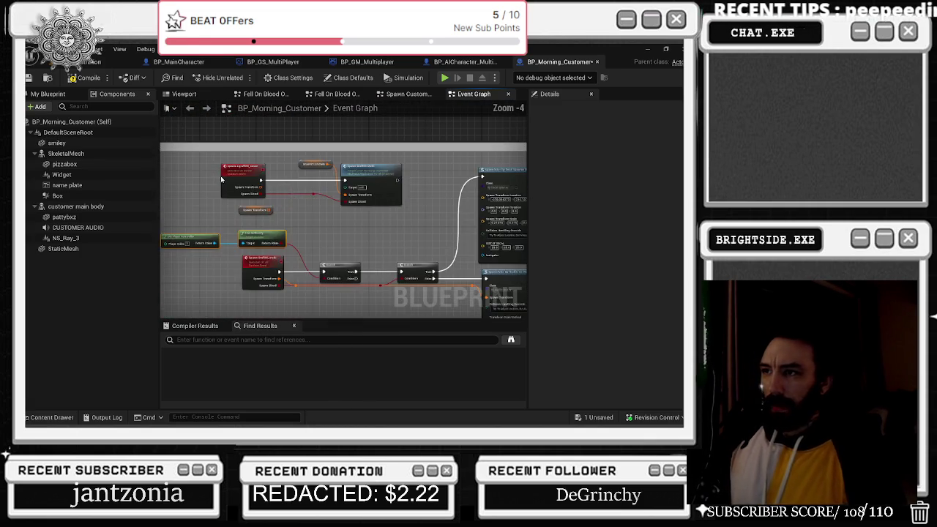
pyautogui.click(185, 339)
pyautogui.write('spawn a graffi')
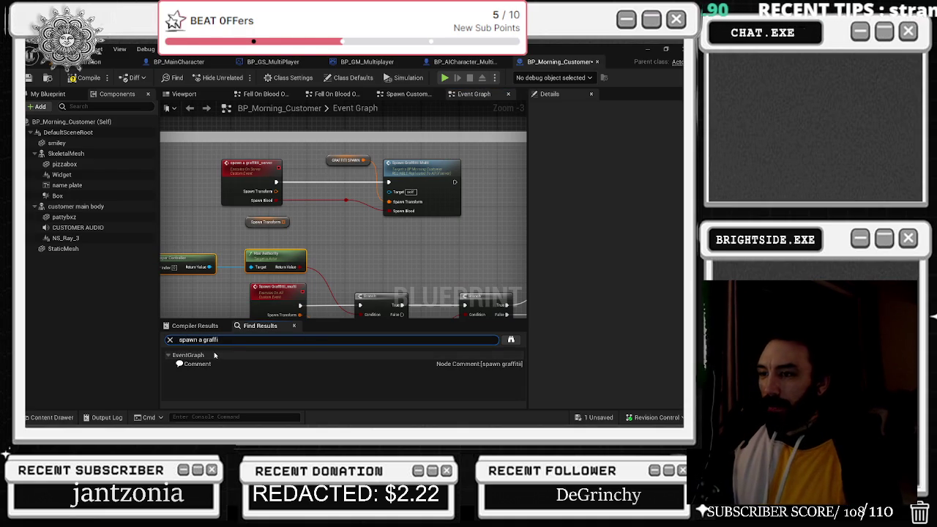
# - Review the SpawnActor Bp Graffiti On Wall Decal node and the Spawn Graffiti Multi event
pyautogui.click(224, 373)
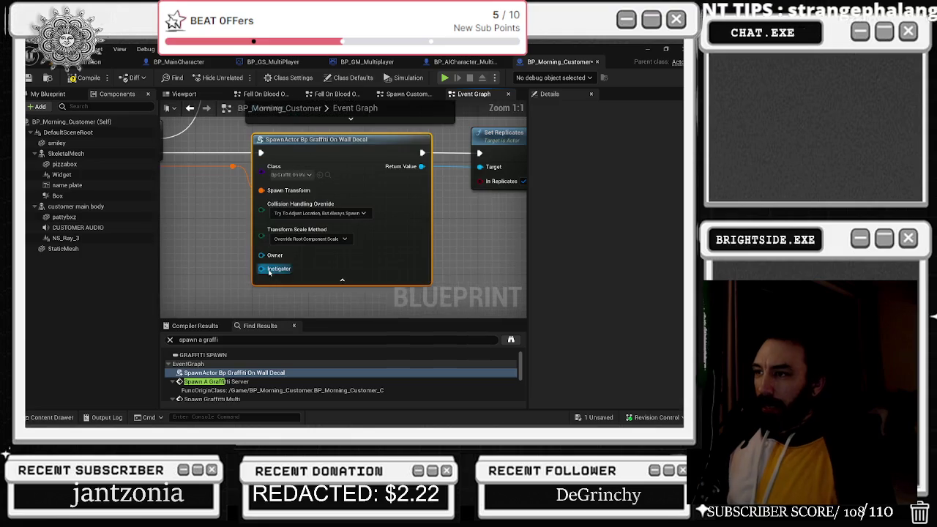
pyautogui.moveTo(271, 212)
pyautogui.mouseDown()
pyautogui.moveTo(312, 340)
pyautogui.moveTo(309, 276)
pyautogui.mouseUp()
pyautogui.scroll(-1, 278, 366)
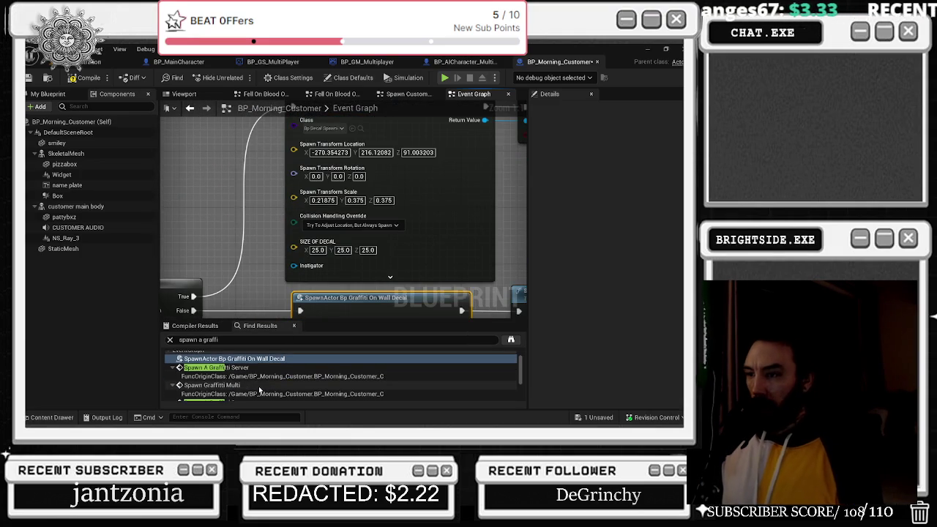
pyautogui.click(262, 384)
pyautogui.scroll(-1, 261, 379)
# - Step through the first two Spawn A Graffiti Server calls and the nodes feeding them
pyautogui.click(261, 375)
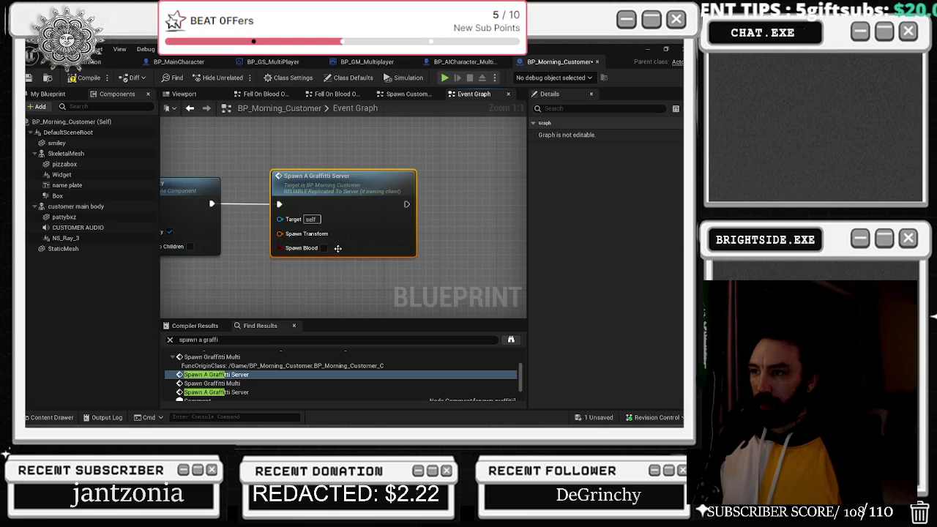
pyautogui.scroll(-4, 344, 241)
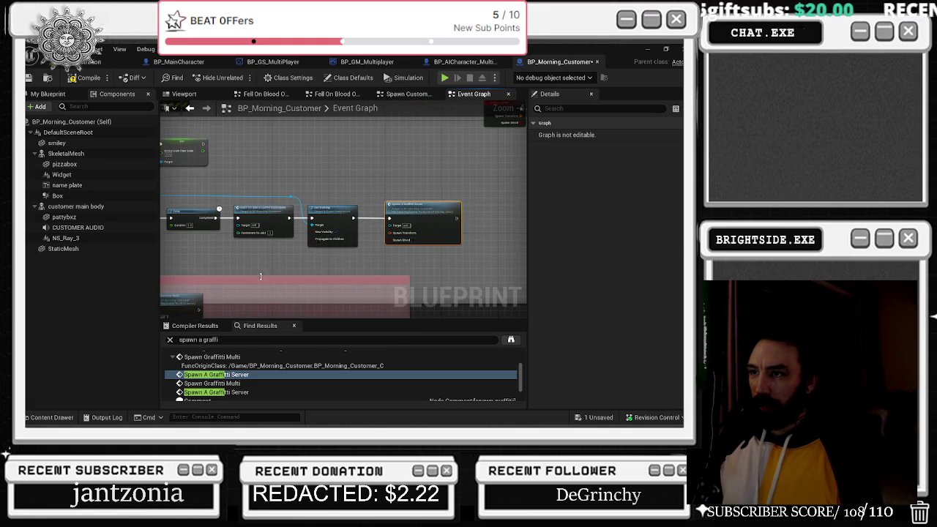
pyautogui.moveTo(345, 245); pyautogui.dragTo(488, 261)
pyautogui.click(212, 392)
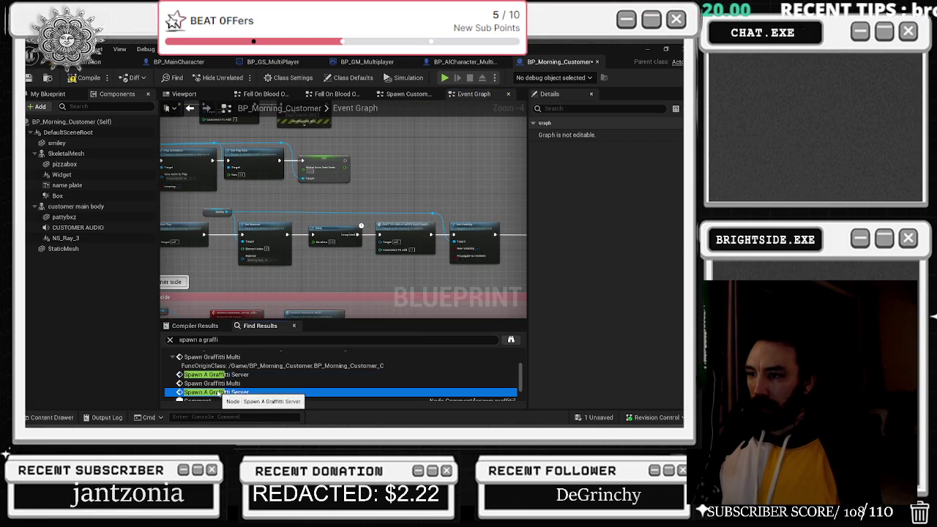
pyautogui.scroll(-2, 279, 296)
pyautogui.moveTo(388, 252); pyautogui.dragTo(408, 254)
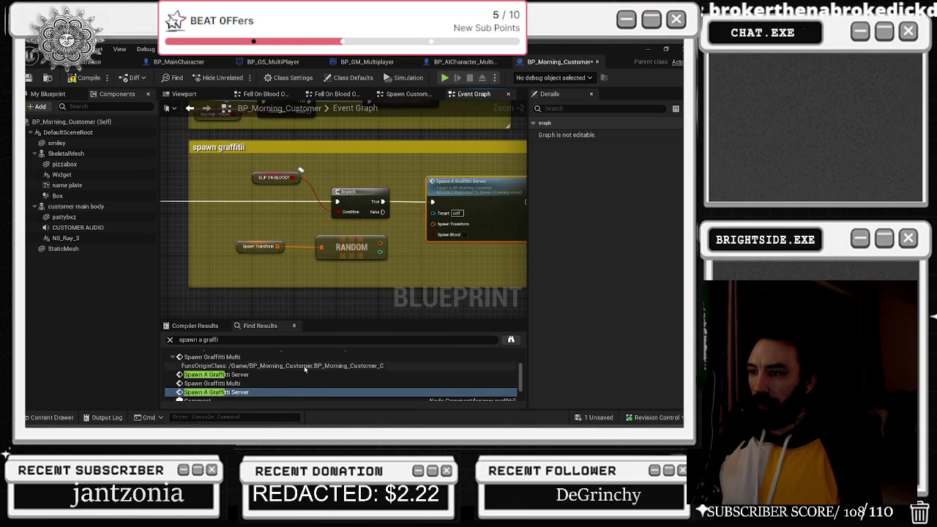
pyautogui.scroll(-2, 328, 366)
# - Check the remaining graffiti server calls, then save and close BP_Morning_Customer
pyautogui.click(266, 381)
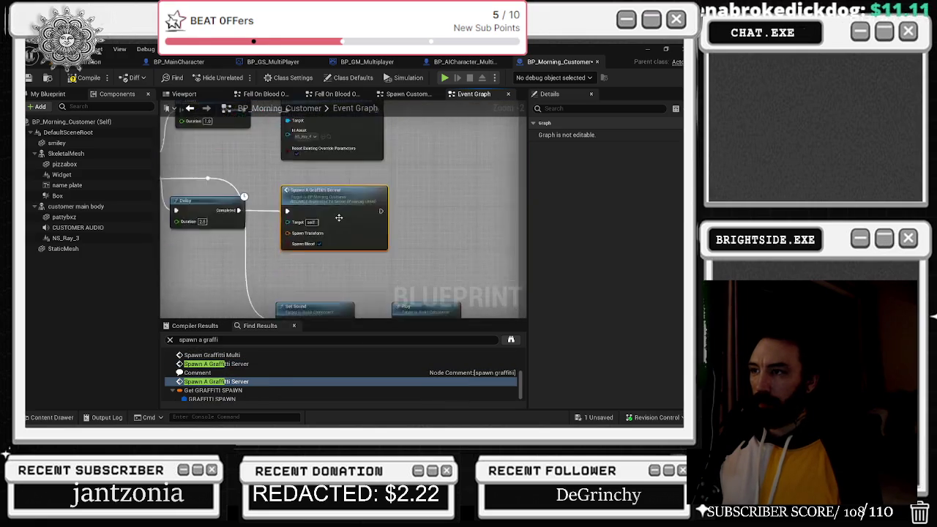
pyautogui.scroll(-1, 339, 218)
pyautogui.moveTo(339, 219); pyautogui.dragTo(521, 265)
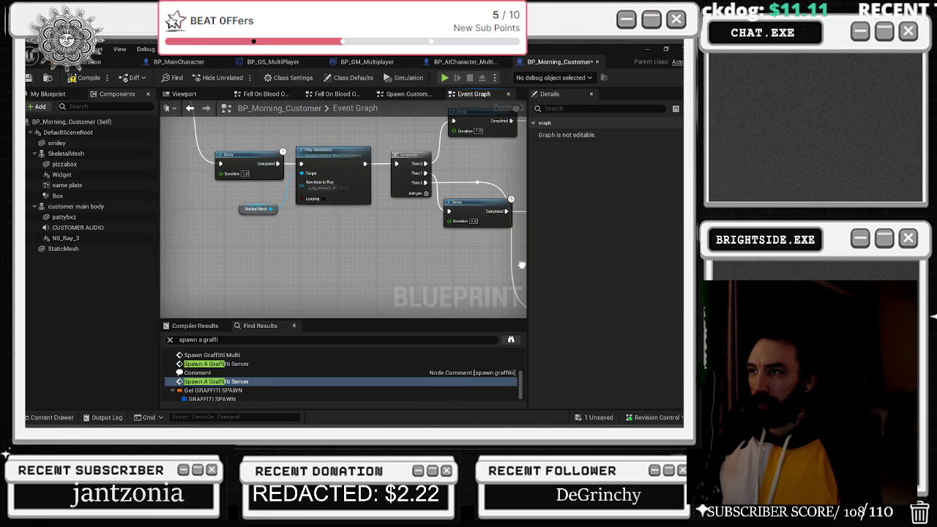
pyautogui.click(220, 381)
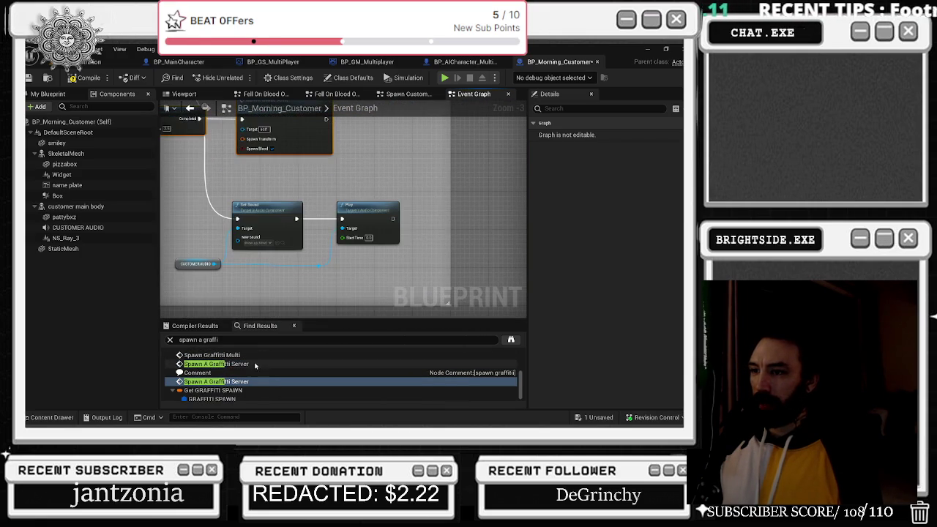
pyautogui.scroll(-1, 255, 366)
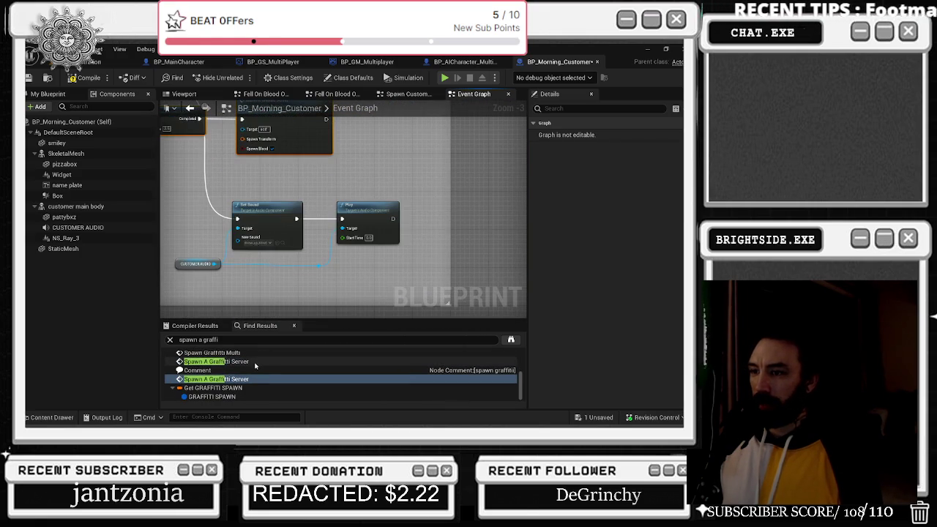
pyautogui.click(28, 78)
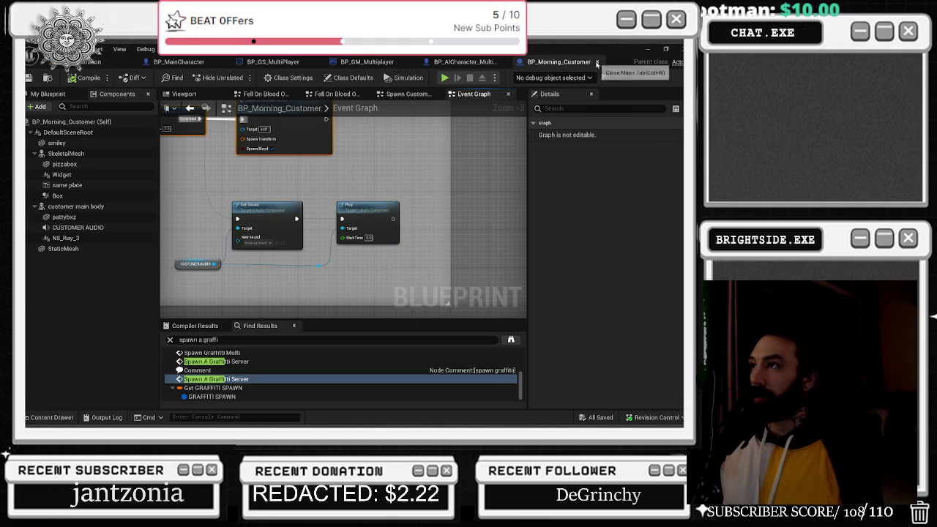
pyautogui.click(597, 63)
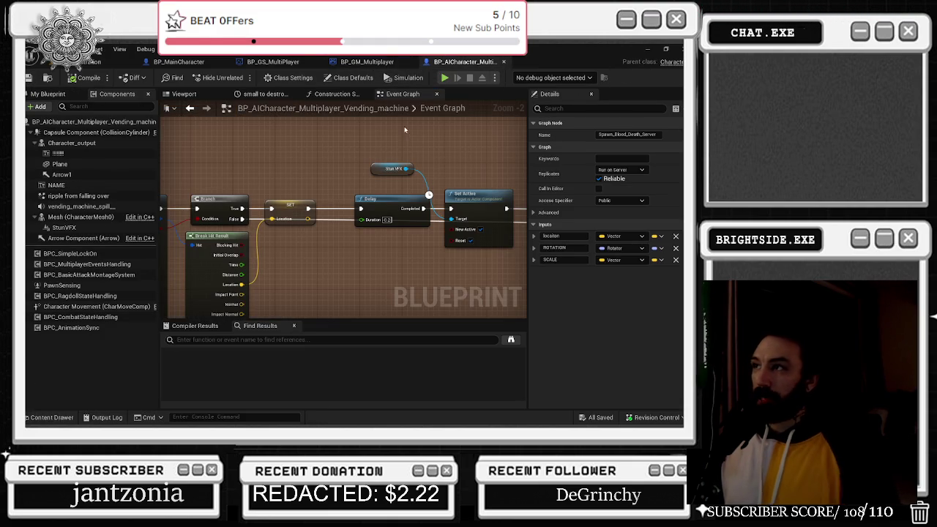
# - Search all folders in the Content Drawer for 'customer' and pick BP_Organ_Doctor_Customer
pyautogui.click(50, 417)
pyautogui.write('customer')
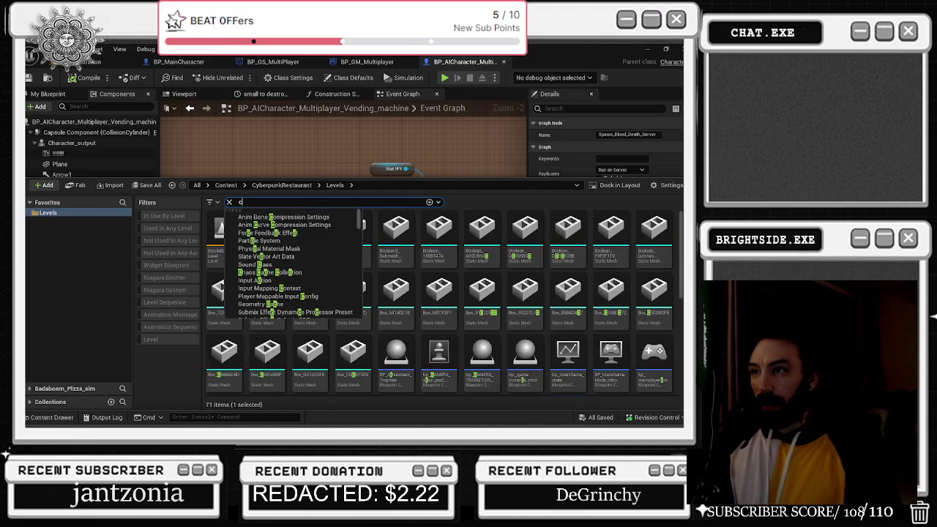
pyautogui.click(30, 203)
pyautogui.click(30, 216)
pyautogui.click(43, 227)
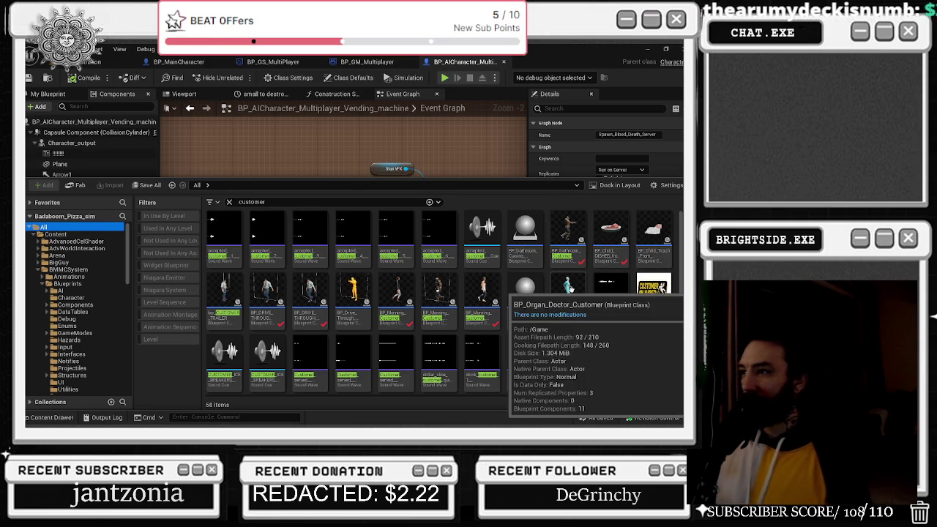
pyautogui.click(569, 290)
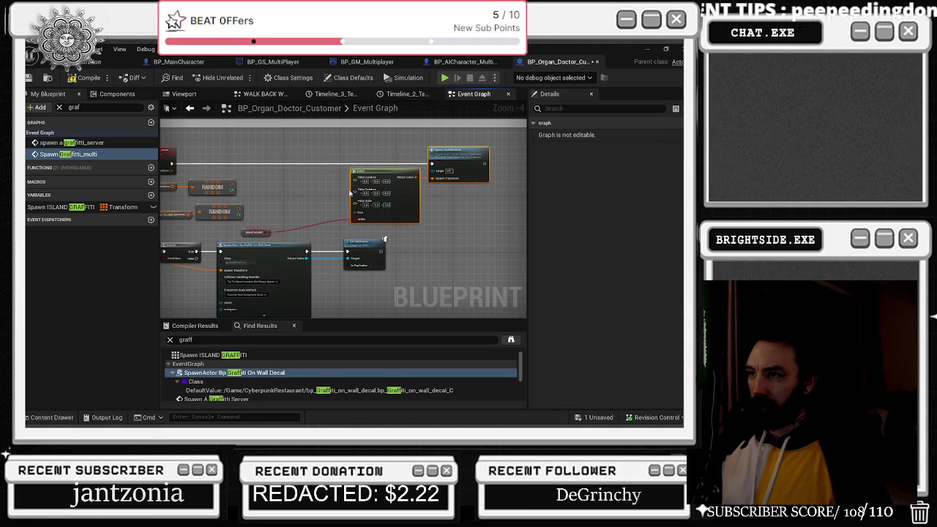
# - Open the bathroom customer Blueprint and select its Select Transform and ISLAND MODE nodes
pyautogui.scroll(2, 283, 242)
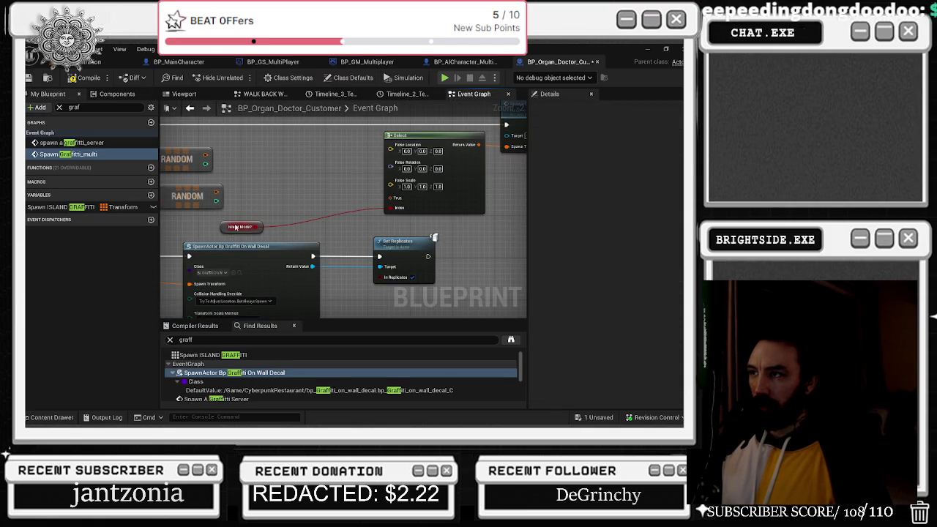
pyautogui.hotkey('alt', 'Tab')
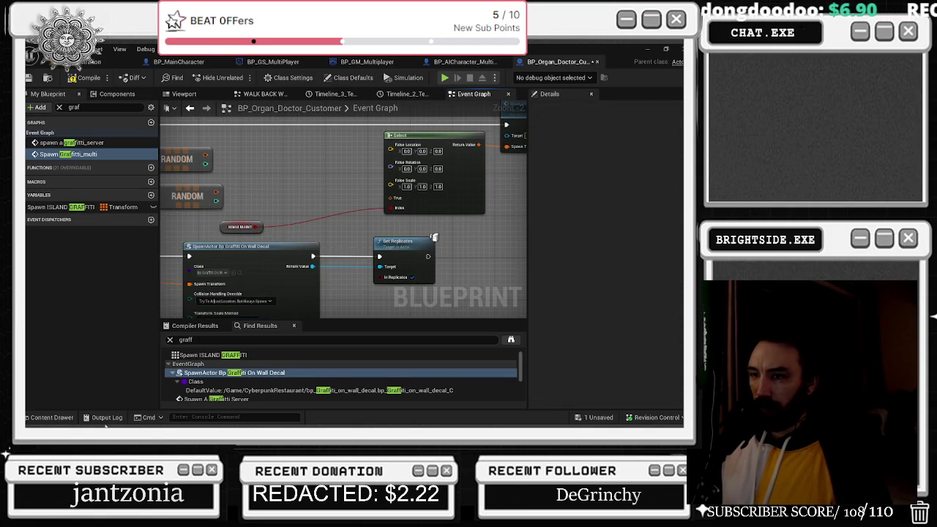
pyautogui.click(52, 418)
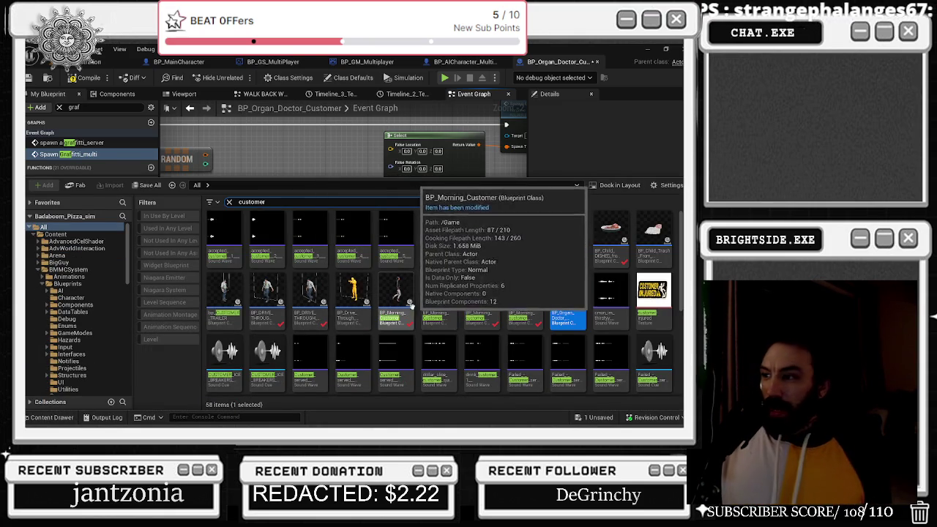
pyautogui.doubleClick(570, 235)
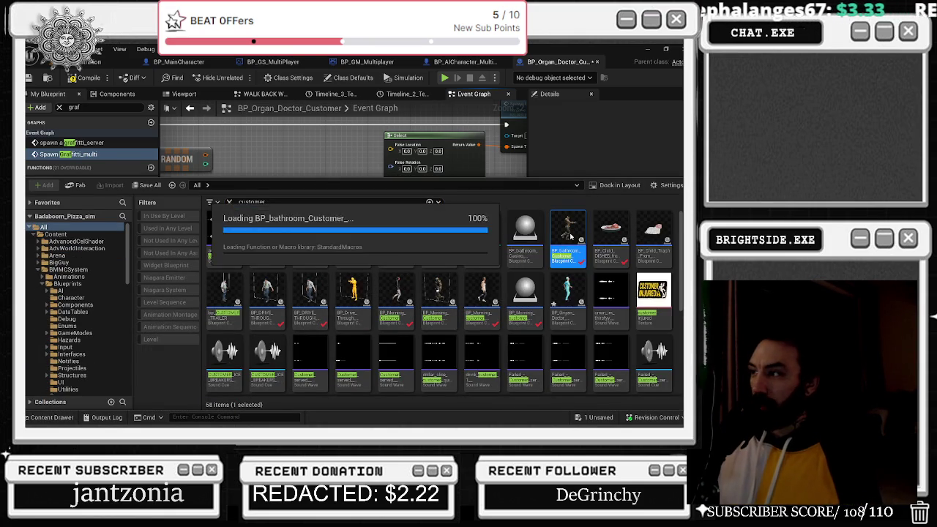
pyautogui.scroll(5, 266, 162)
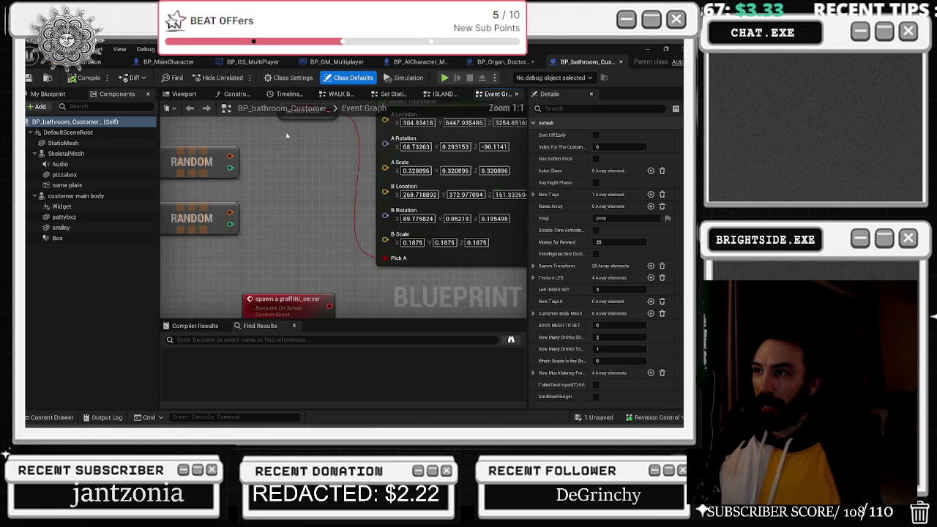
pyautogui.moveTo(267, 162); pyautogui.dragTo(227, 175)
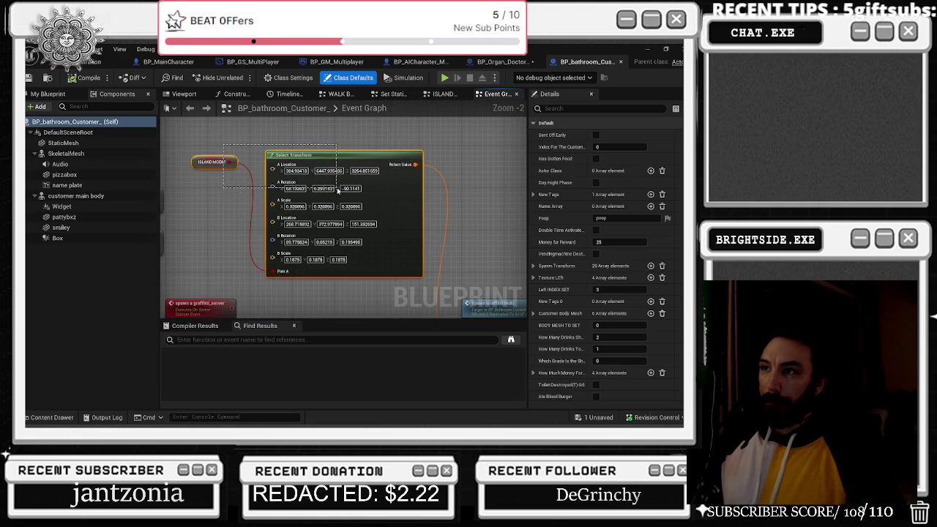
pyautogui.click(502, 62)
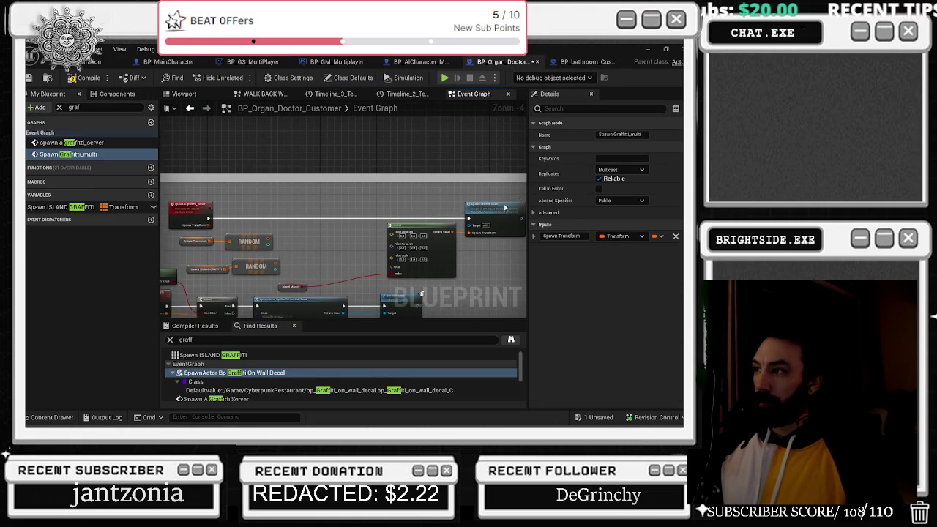
# - Move the Select Transform and Island Mode? nodes higher in the organ doctor's Spawn graffiti_multi logic
pyautogui.scroll(2, 517, 204)
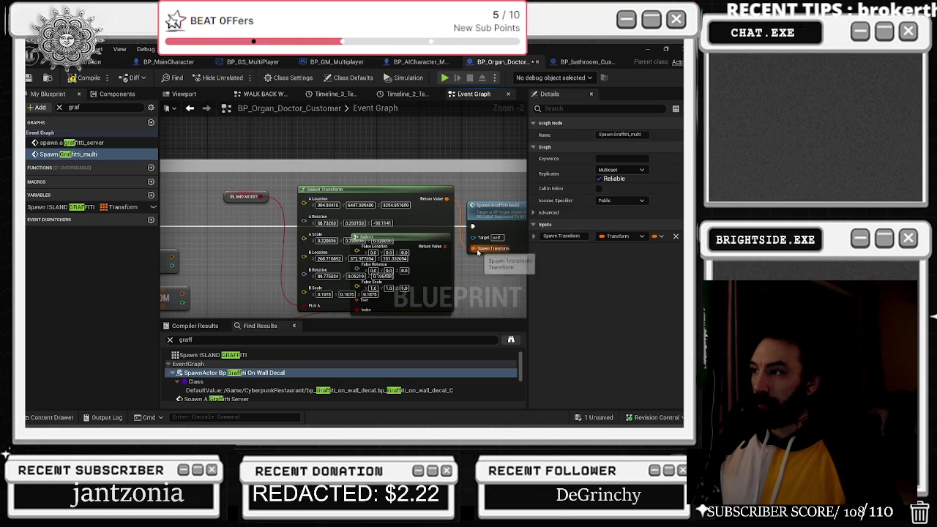
pyautogui.moveTo(330, 189)
pyautogui.mouseDown()
pyautogui.moveTo(283, 172)
pyautogui.moveTo(308, 136)
pyautogui.mouseUp()
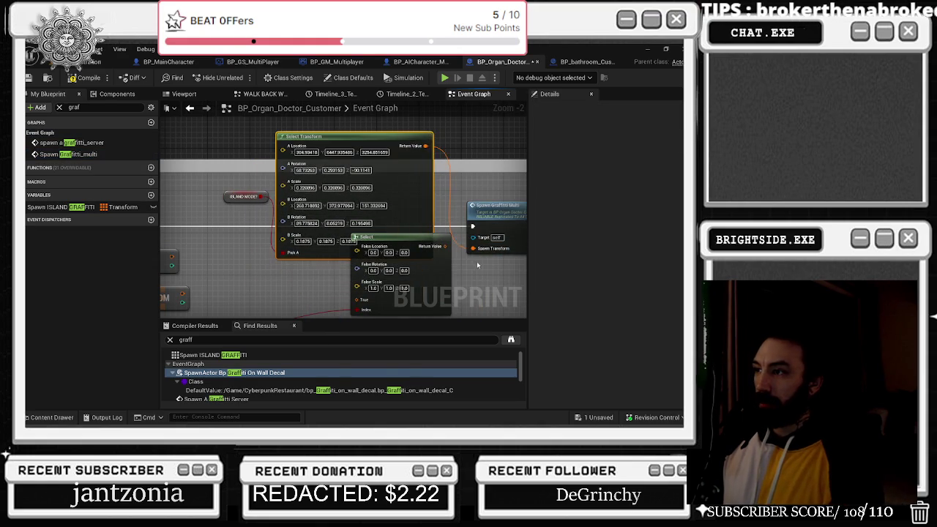
pyautogui.doubleClick(497, 206)
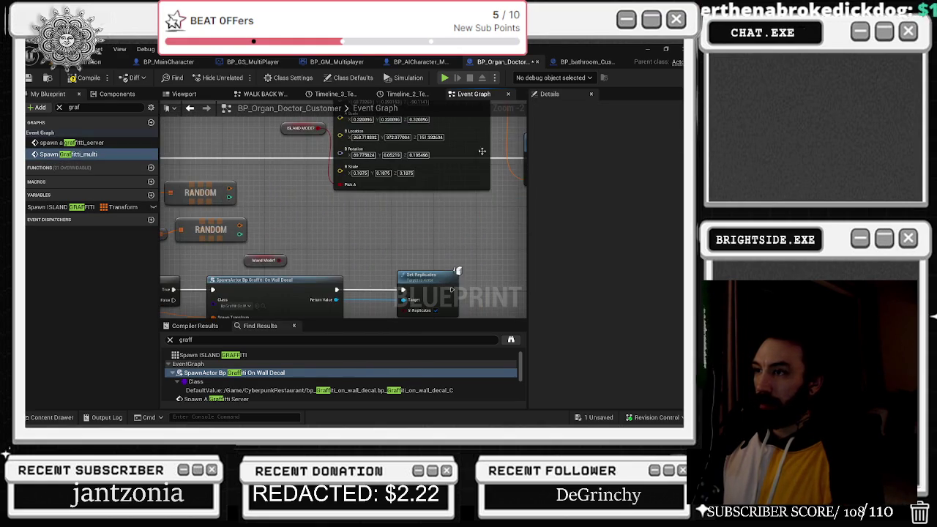
pyautogui.moveTo(279, 265); pyautogui.dragTo(311, 201)
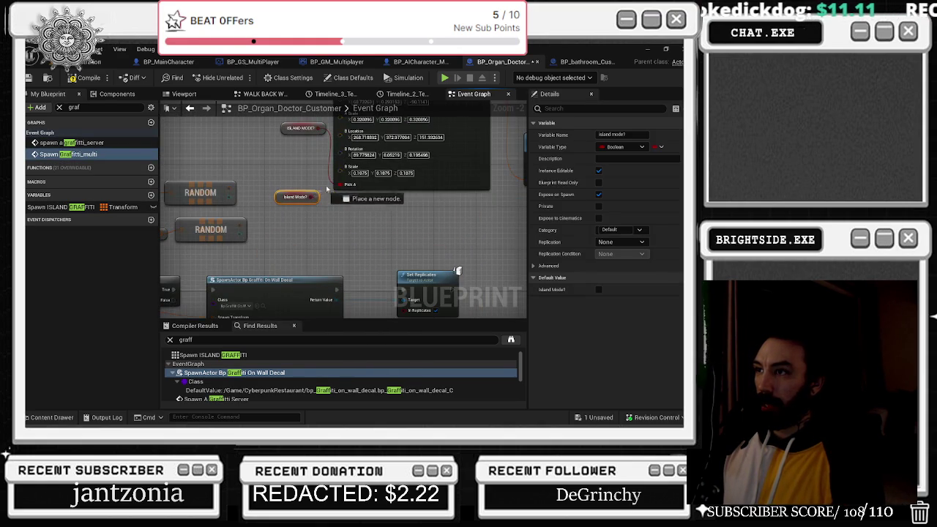
pyautogui.click(315, 174)
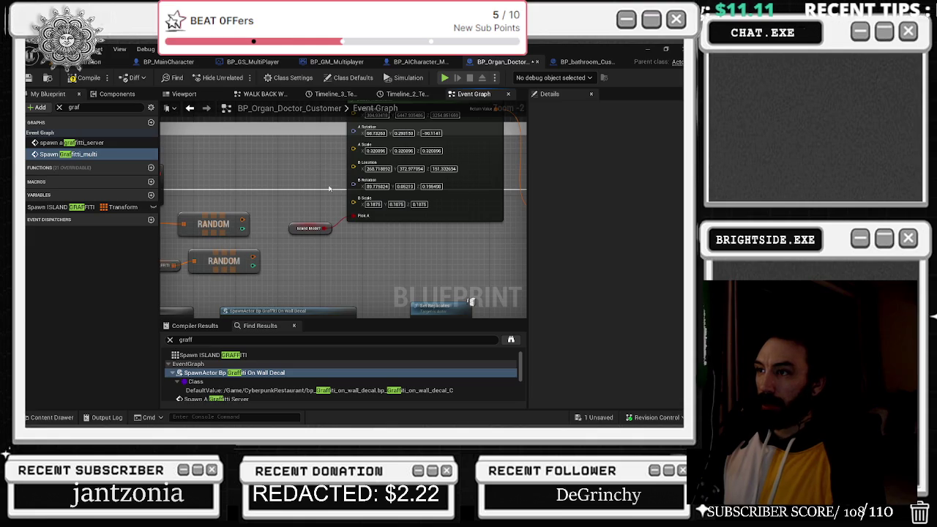
pyautogui.scroll(-2, 331, 189)
pyautogui.click(399, 132)
pyautogui.moveTo(400, 132)
pyautogui.mouseDown()
pyautogui.moveTo(382, 161)
pyautogui.moveTo(378, 154)
pyautogui.moveTo(384, 214)
pyautogui.moveTo(383, 192)
pyautogui.mouseUp()
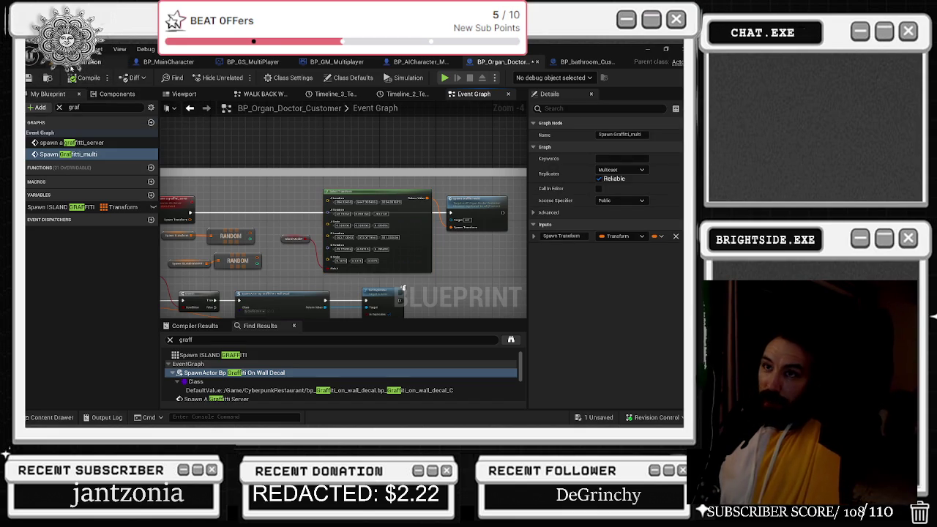
pyautogui.click(88, 62)
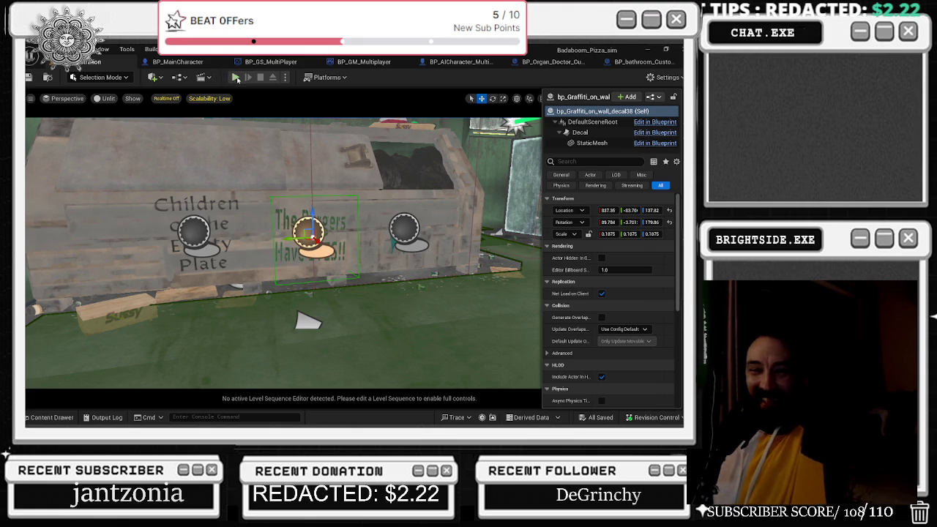
# - Turn on Realtime in the level viewport with Ctrl+R to watch the wall graffiti decals
pyautogui.hotkey('ctrl', 'r')
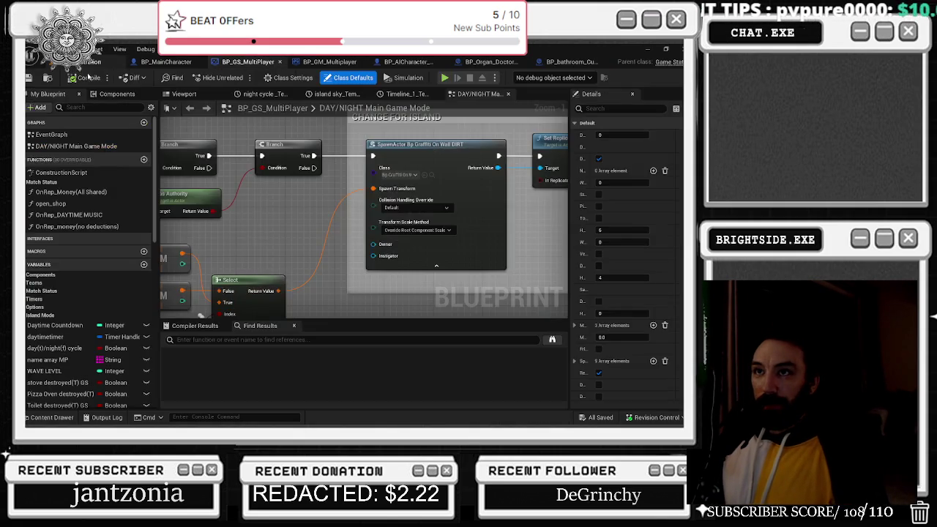
# - Start a play-in-editor session and run the chef, diving forward and onto the bleachers
pyautogui.click(102, 61)
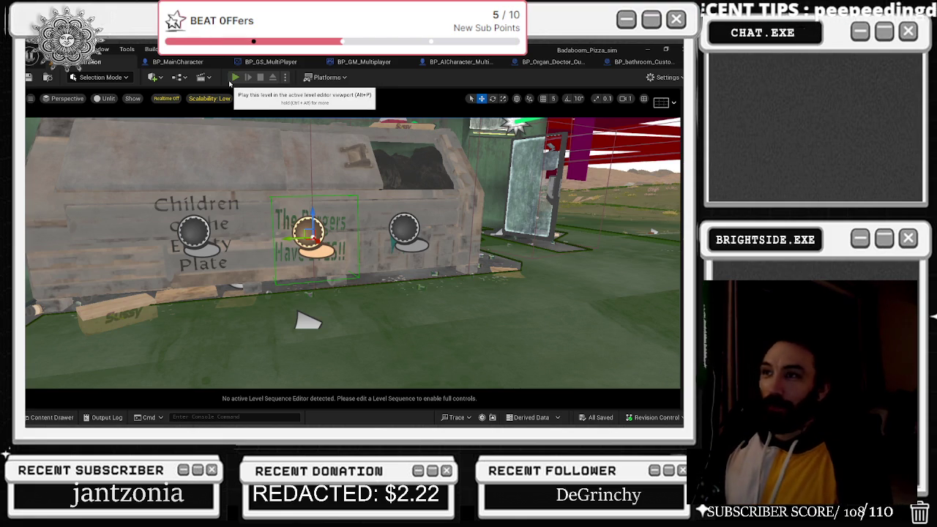
pyautogui.click(231, 81)
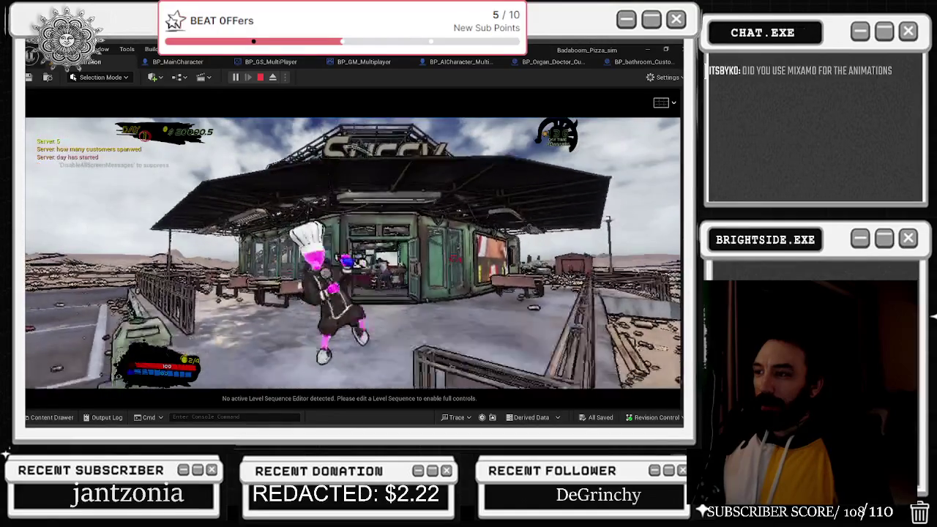
pyautogui.press('w')
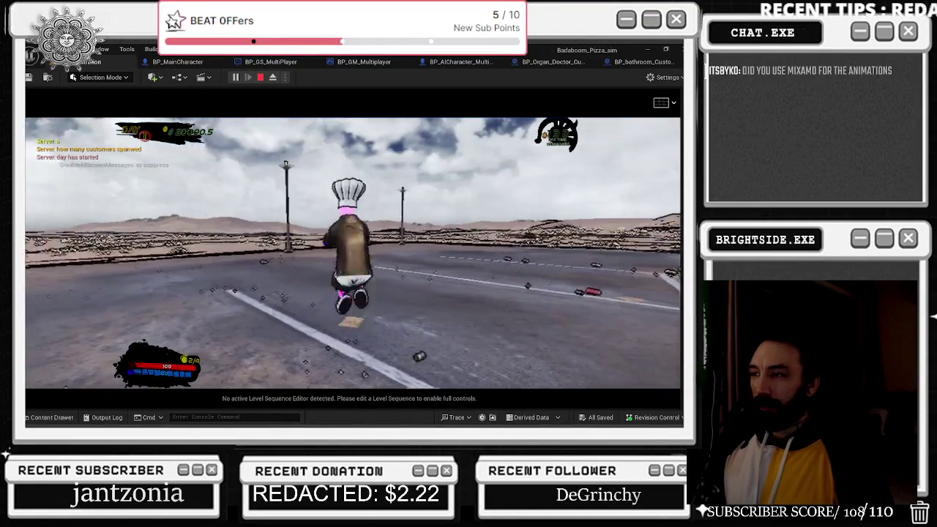
pyautogui.press('space')
pyautogui.press('w')
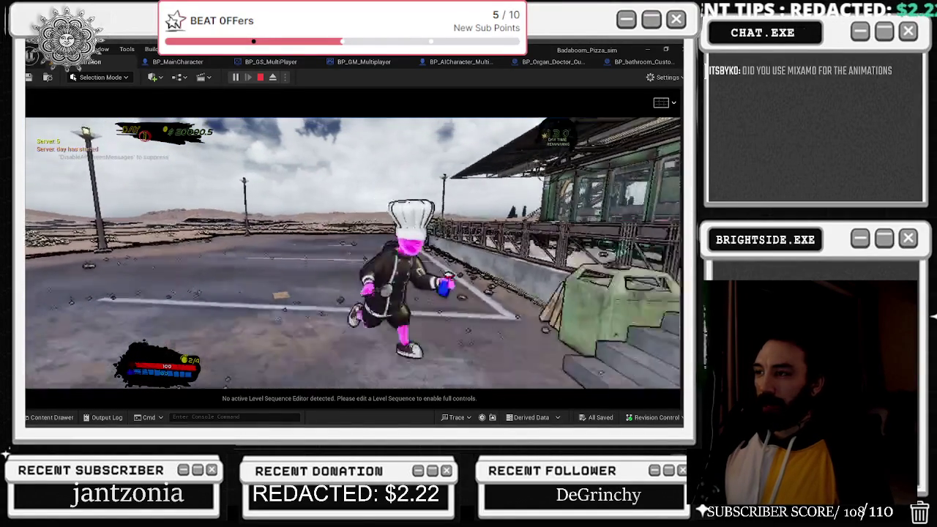
pyautogui.press('w')
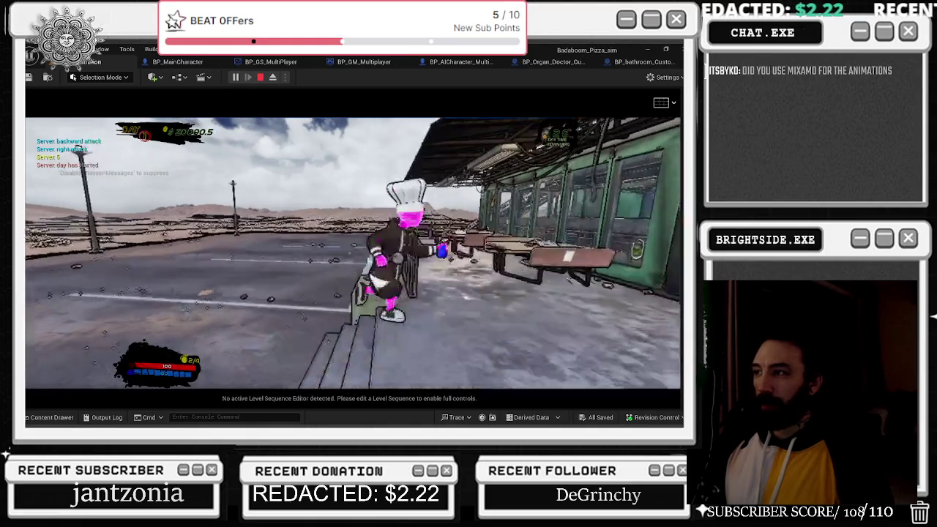
# - Move the chef through the parking lot and flip over the railing toward the diner
pyautogui.press('s')
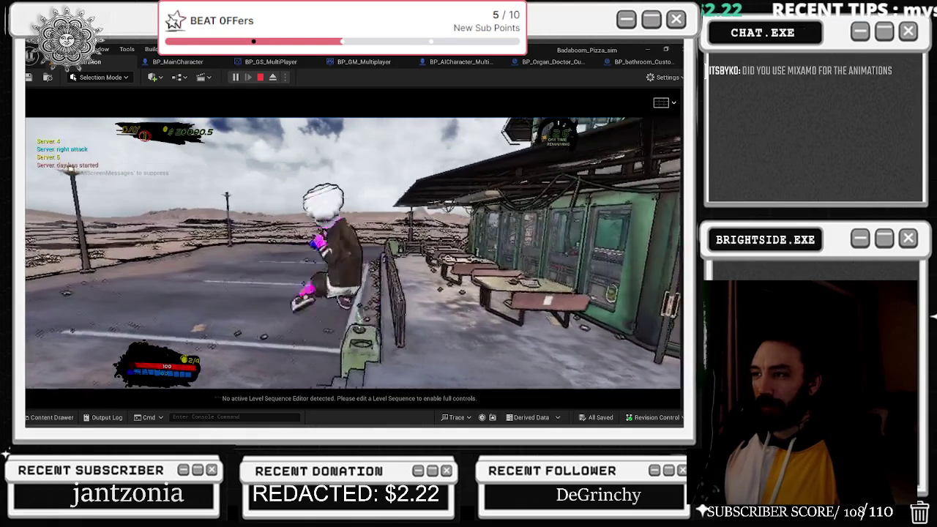
pyautogui.press('w')
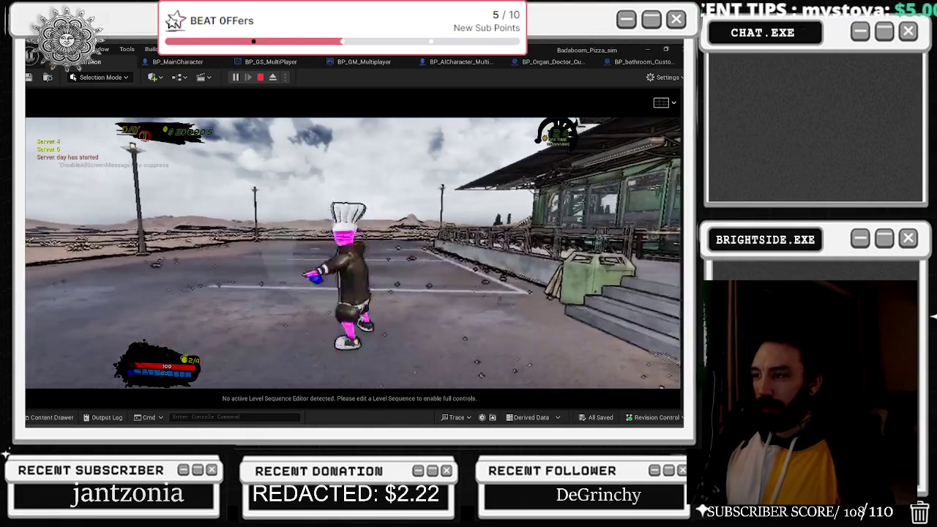
pyautogui.press('a')
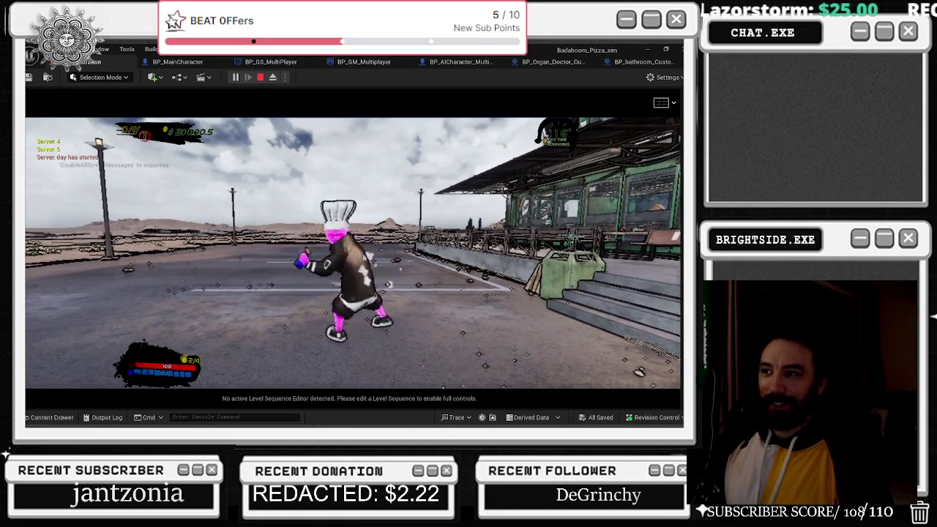
pyautogui.press('d')
pyautogui.press('space')
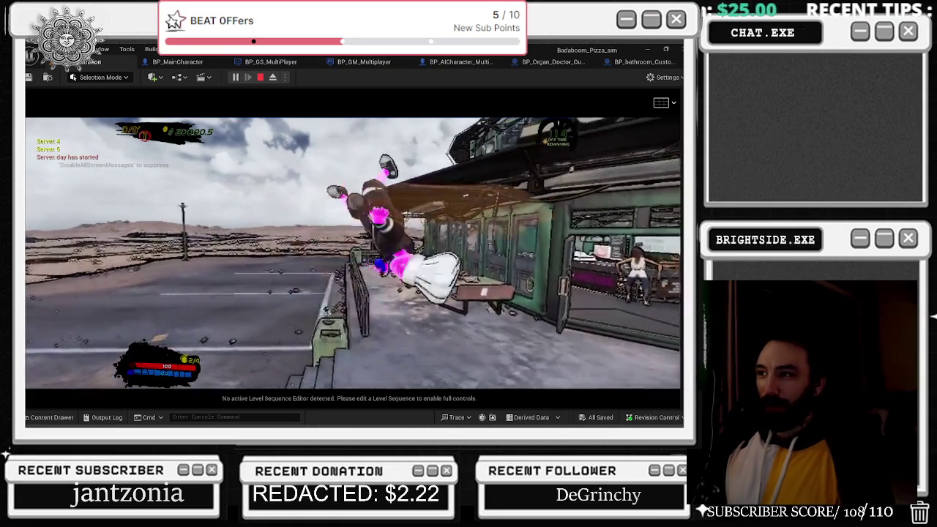
pyautogui.press('a')
pyautogui.press('space')
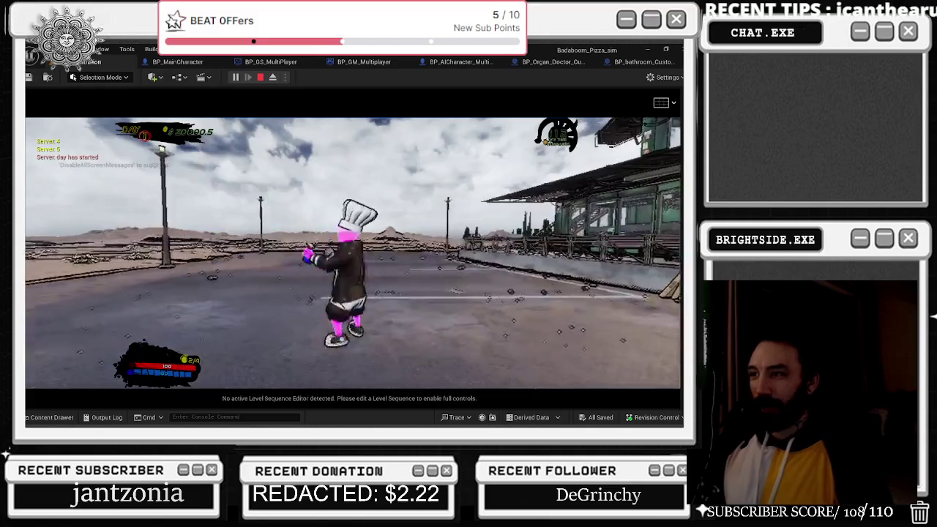
# - Run the chef across the diner deck and down the steps, then stop playing
pyautogui.press('w')
pyautogui.press('s')
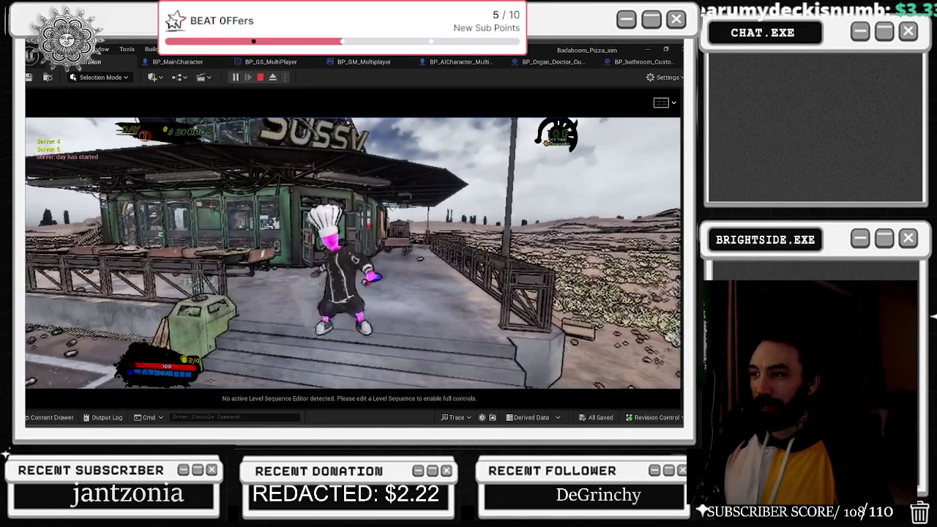
pyautogui.press('space')
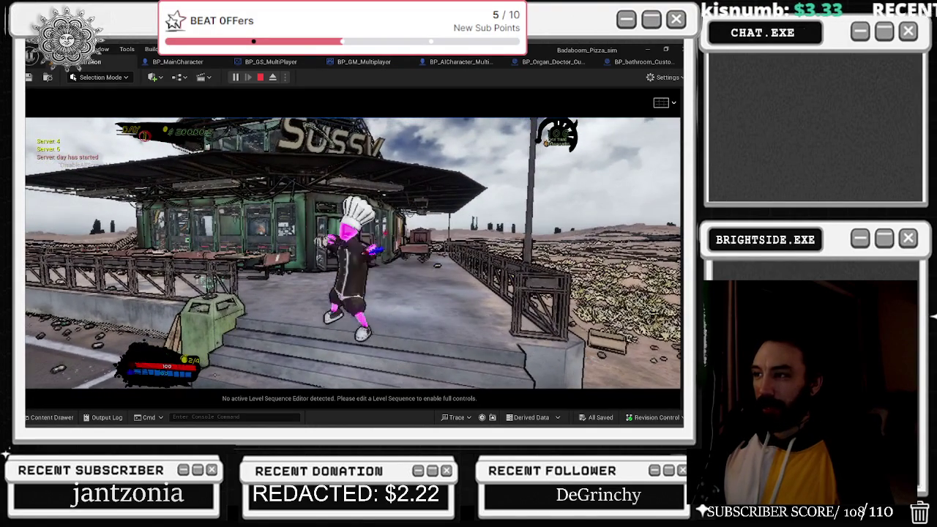
pyautogui.press('w')
pyautogui.press('w')
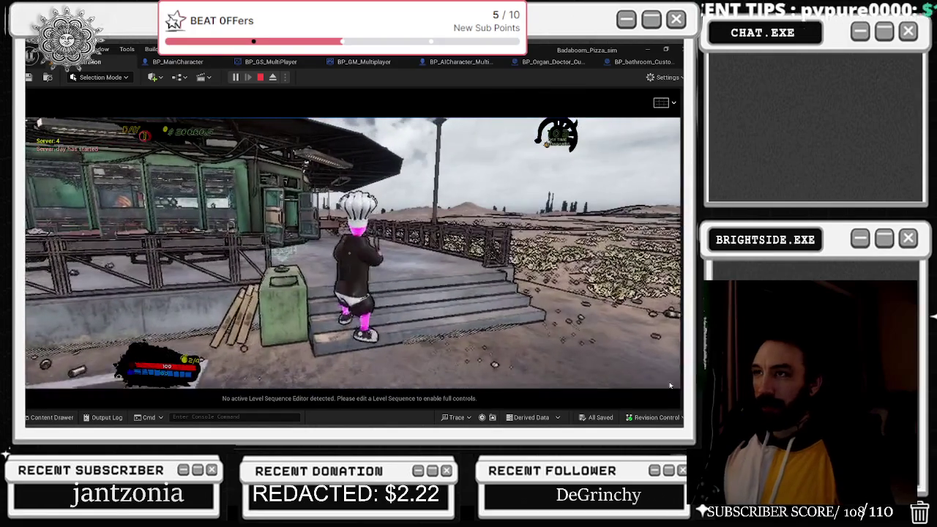
pyautogui.press('Escape')
pyautogui.click(553, 62)
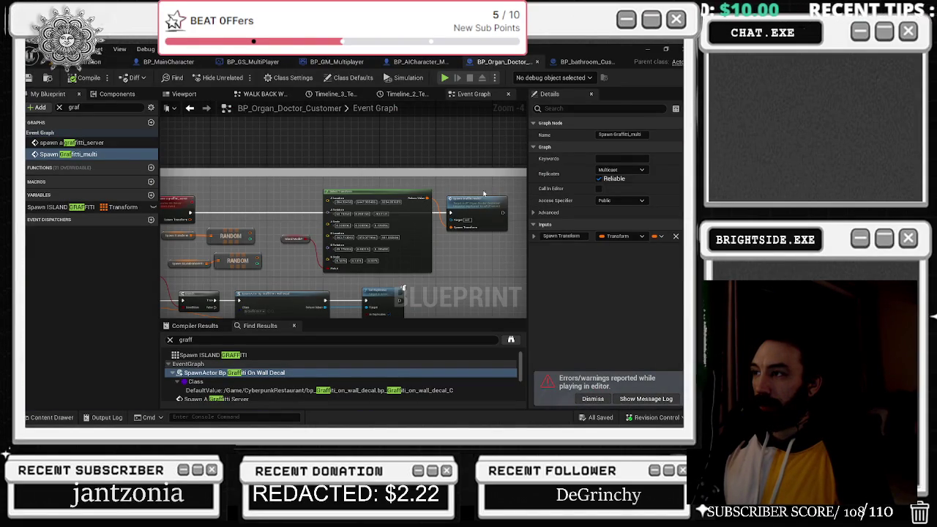
# - Adjust the graph view and save BP_Organ_Doctor_Customer
pyautogui.rightClick(482, 192)
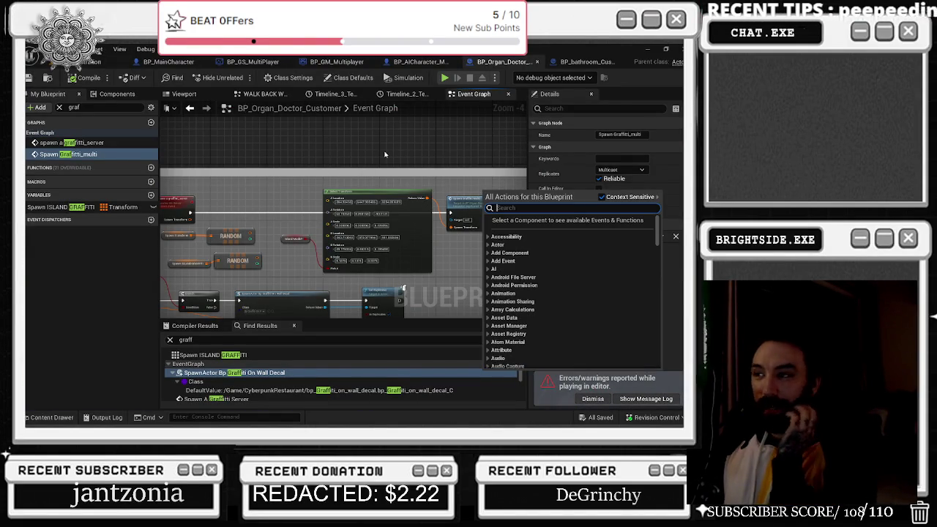
pyautogui.press('Escape')
pyautogui.moveTo(349, 160); pyautogui.dragTo(327, 157)
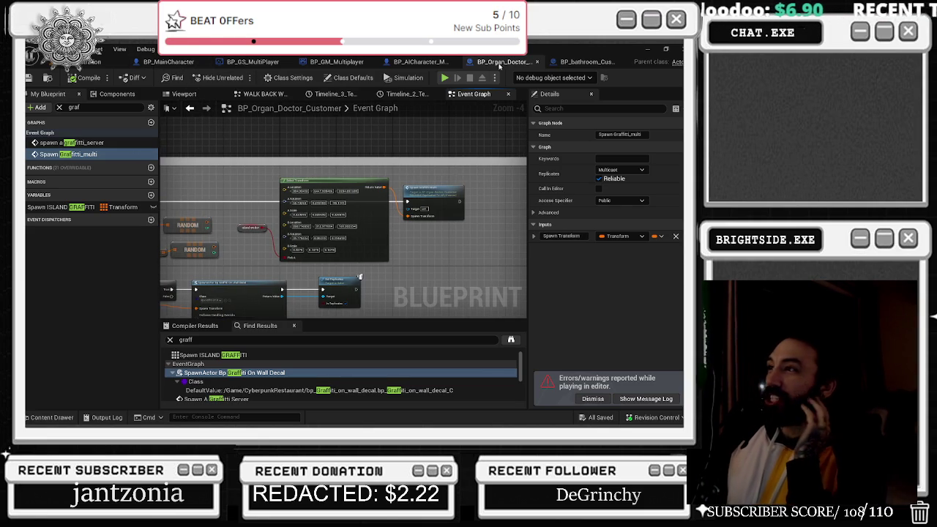
pyautogui.click(29, 78)
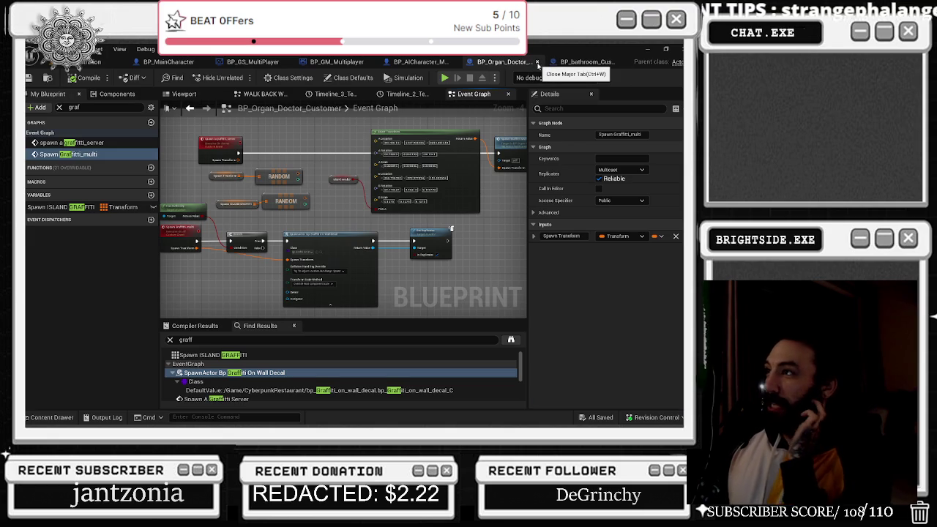
# - Review the destroy customer comment, save again with Ctrl+S, and close the Blueprint
pyautogui.scroll(-3, 410, 207)
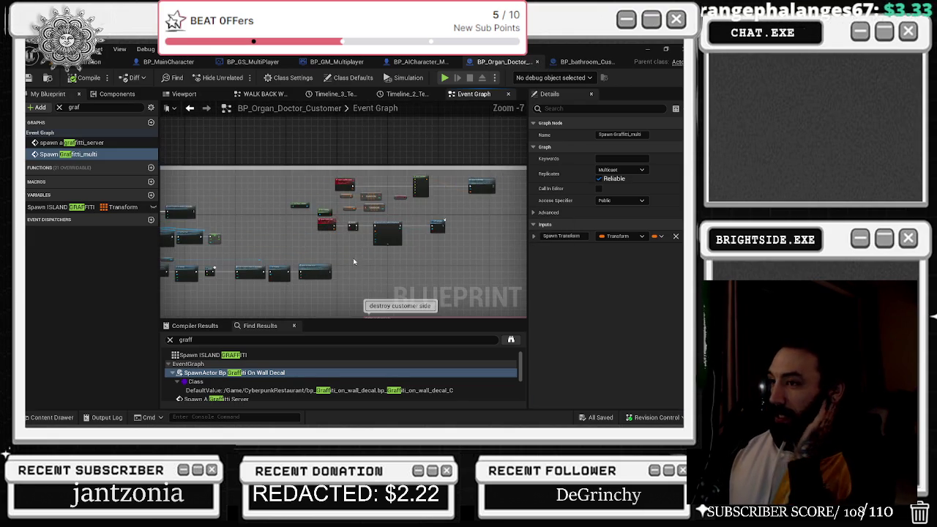
pyautogui.moveTo(405, 230); pyautogui.dragTo(246, 128)
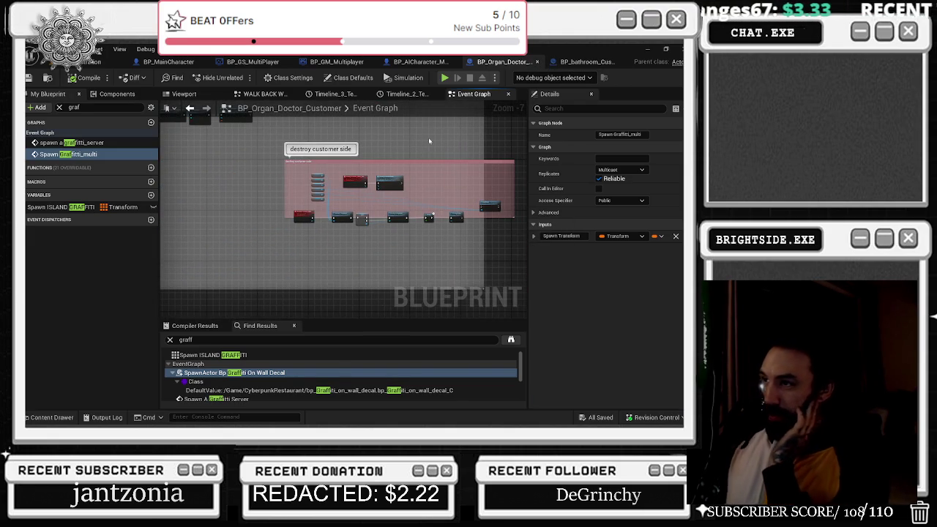
pyautogui.moveTo(350, 120); pyautogui.dragTo(312, 278)
pyautogui.scroll(3, 447, 119)
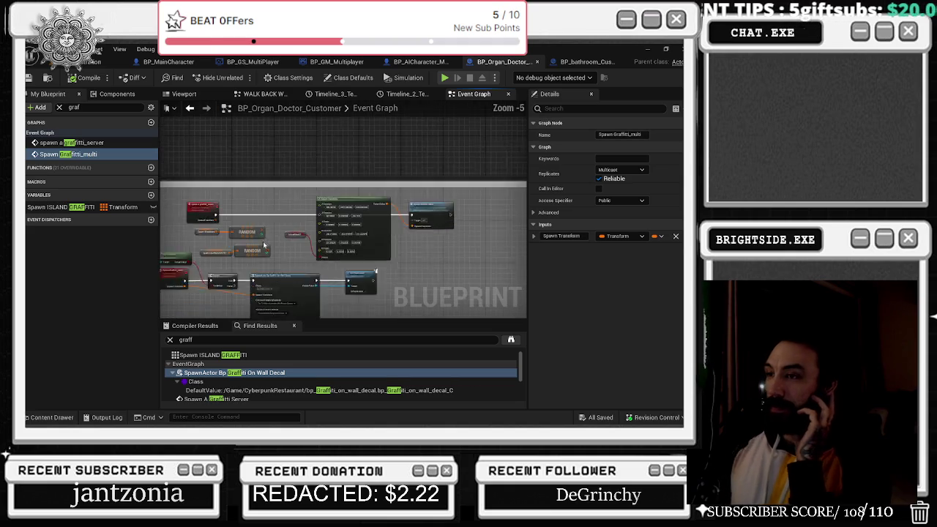
pyautogui.hotkey('ctrl', 's')
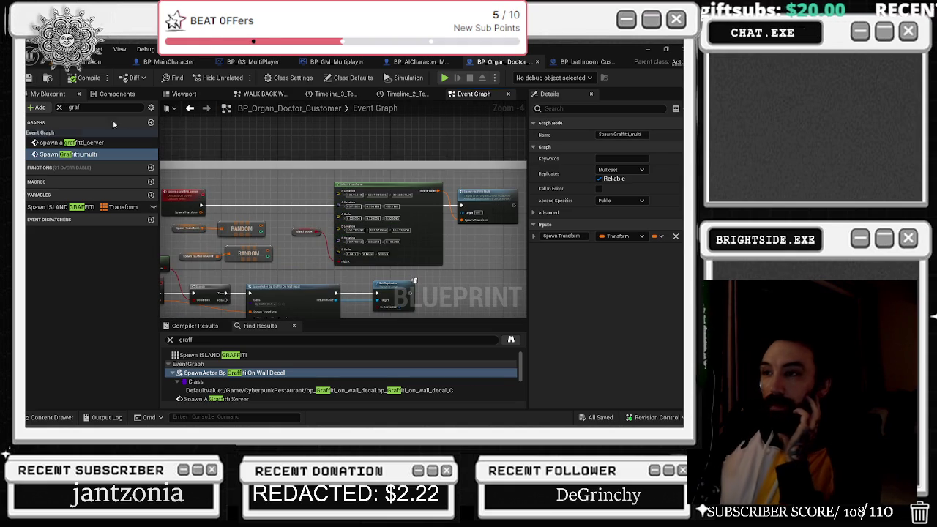
pyautogui.moveTo(300, 269); pyautogui.dragTo(344, 214)
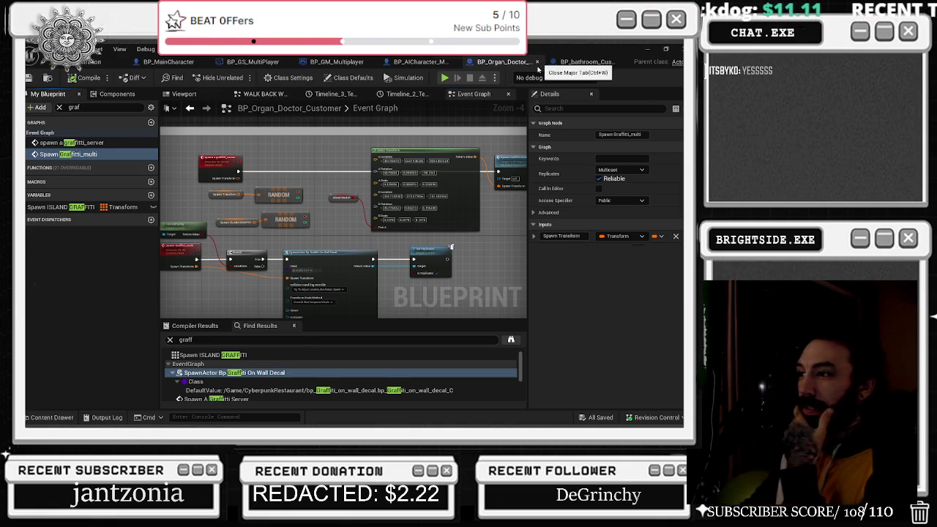
pyautogui.click(537, 61)
# - Save and close the open bathroom customer Blueprint
pyautogui.click(556, 61)
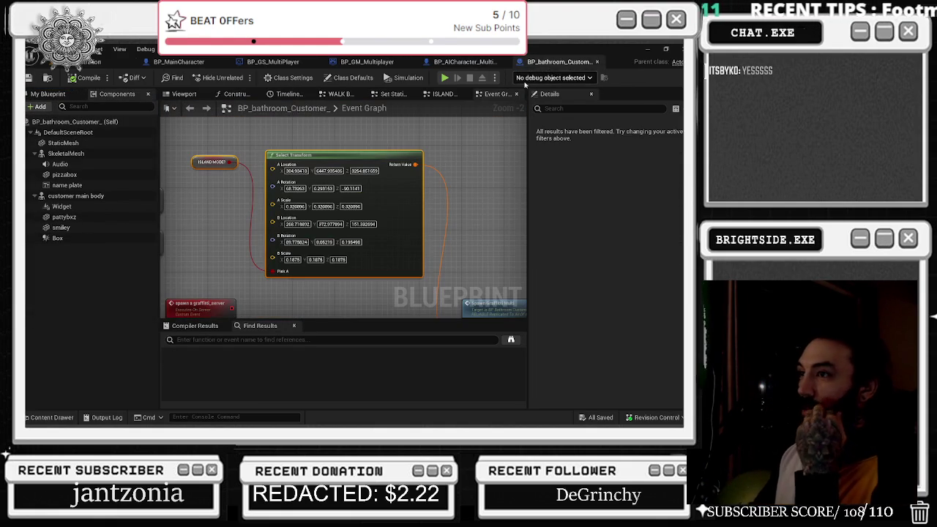
pyautogui.hotkey('ctrl', 's')
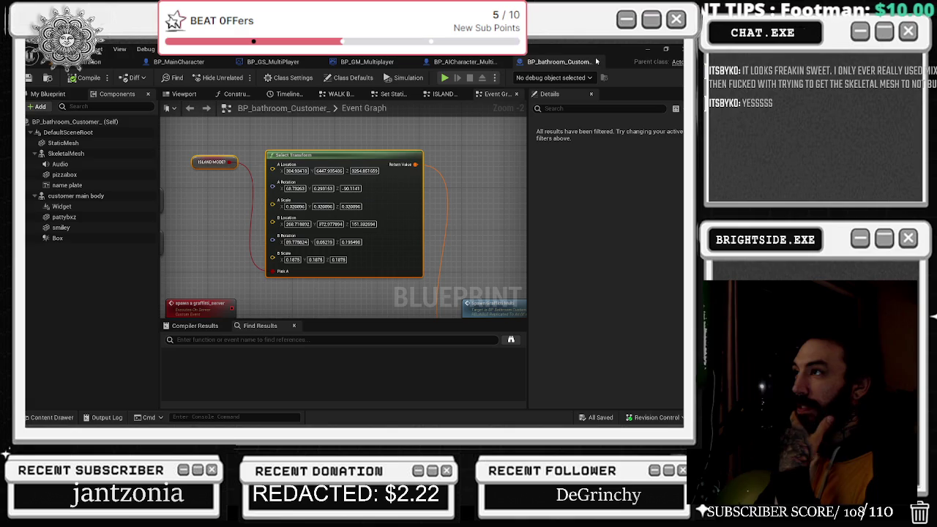
pyautogui.click(597, 63)
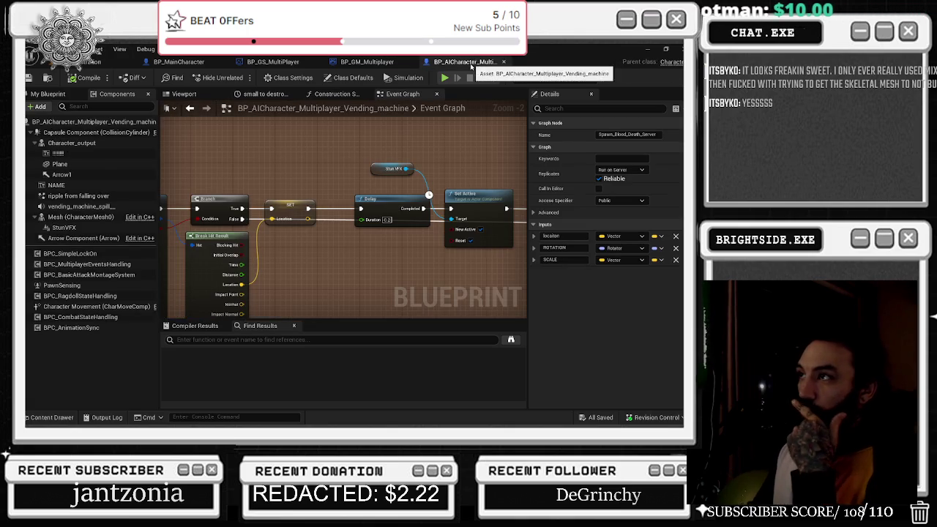
# - Reopen BP_bathroom_Casino_Customer and select its Island Spawn Graffiti Transform and RANDOM nodes
pyautogui.click(51, 417)
pyautogui.moveTo(369, 284)
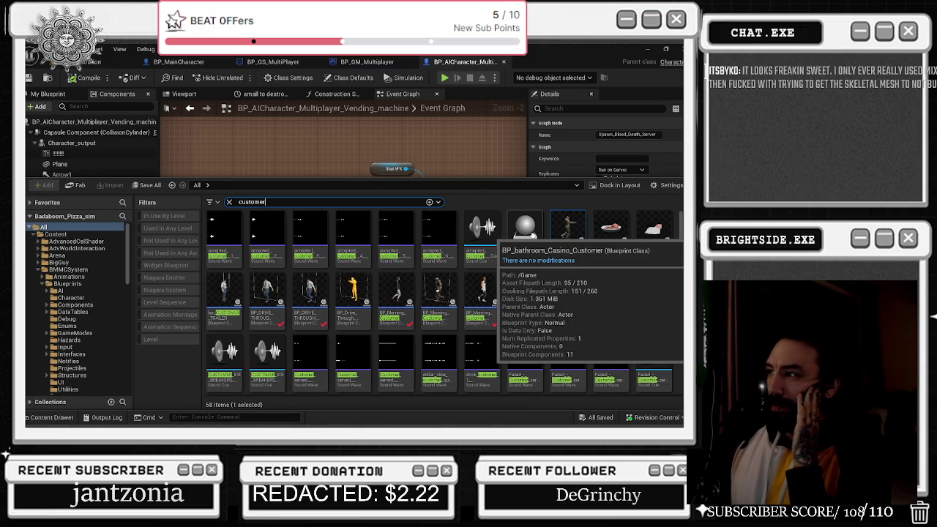
pyautogui.doubleClick(555, 232)
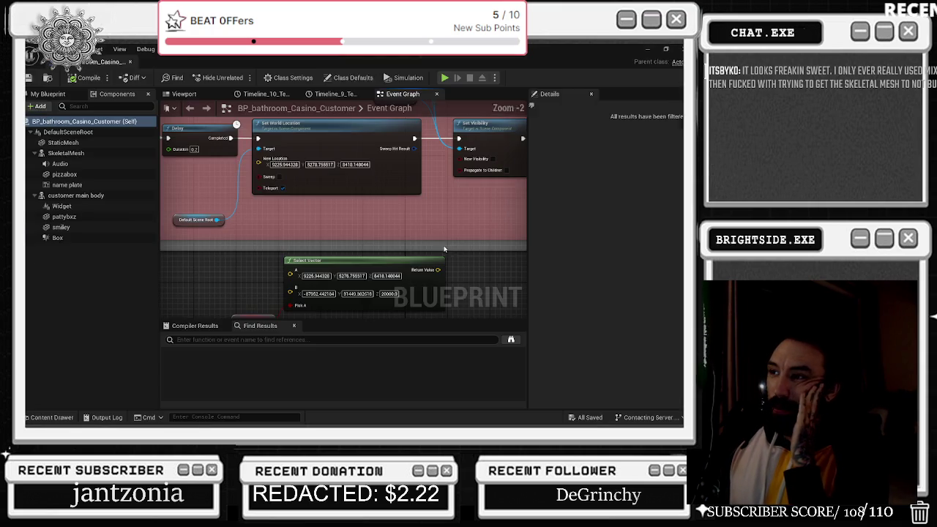
pyautogui.moveTo(443, 248)
pyautogui.mouseDown()
pyautogui.moveTo(348, 264)
pyautogui.moveTo(321, 220)
pyautogui.moveTo(261, 164)
pyautogui.mouseUp()
pyautogui.scroll(-5, 348, 264)
pyautogui.scroll(8, 393, 225)
pyautogui.moveTo(255, 236)
pyautogui.mouseDown()
pyautogui.moveTo(331, 214)
pyautogui.moveTo(363, 221)
pyautogui.mouseUp()
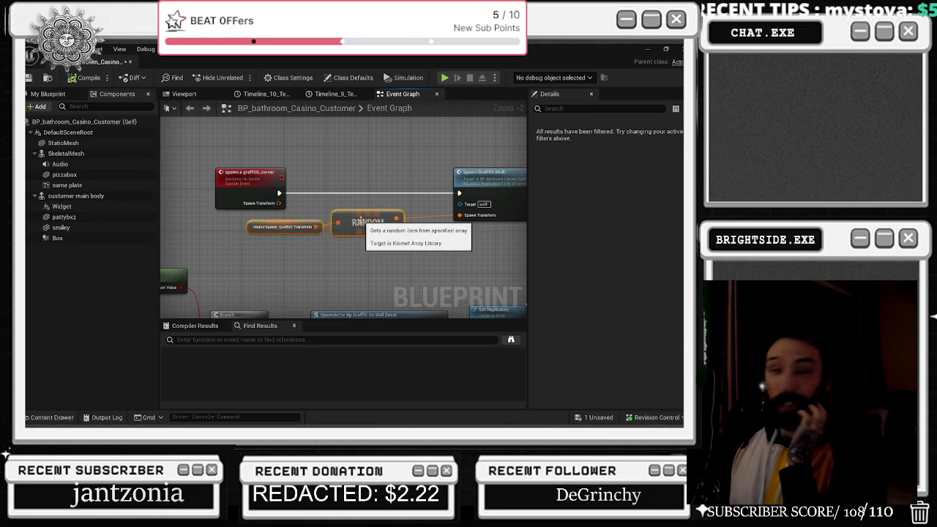
# - Return to the vending machine character's Event Graph
pyautogui.click(466, 61)
pyautogui.click(556, 62)
pyautogui.click(466, 62)
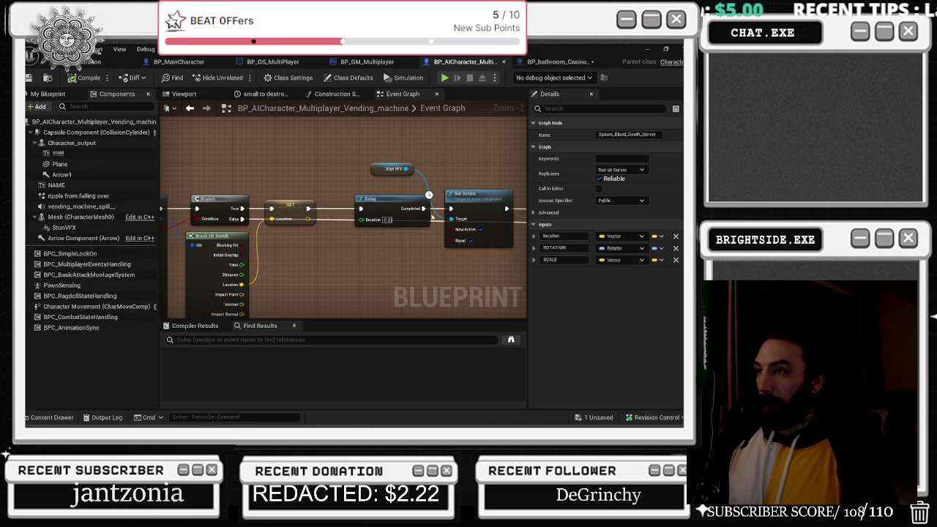
pyautogui.scroll(-2, 468, 154)
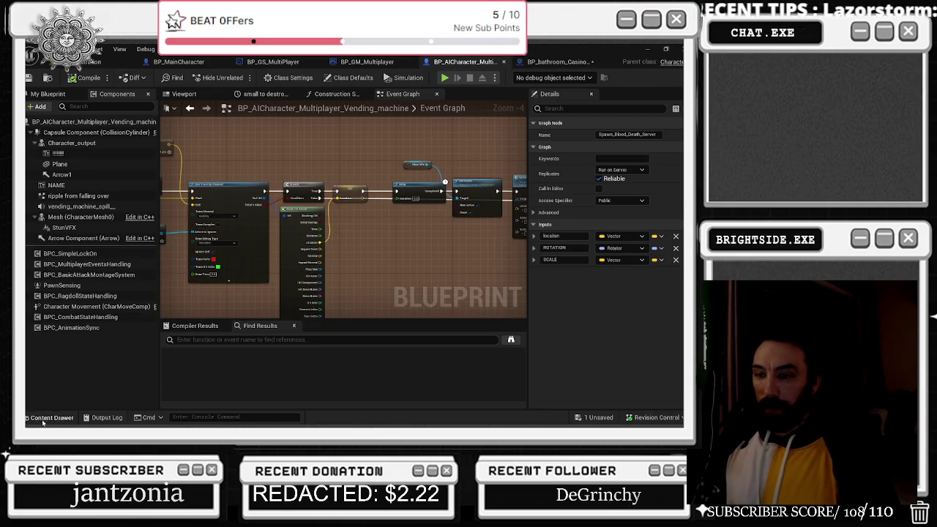
# - Reopen BP_Organ_Doctor_Customer from the Content Drawer's 'customer' search results
pyautogui.click(48, 418)
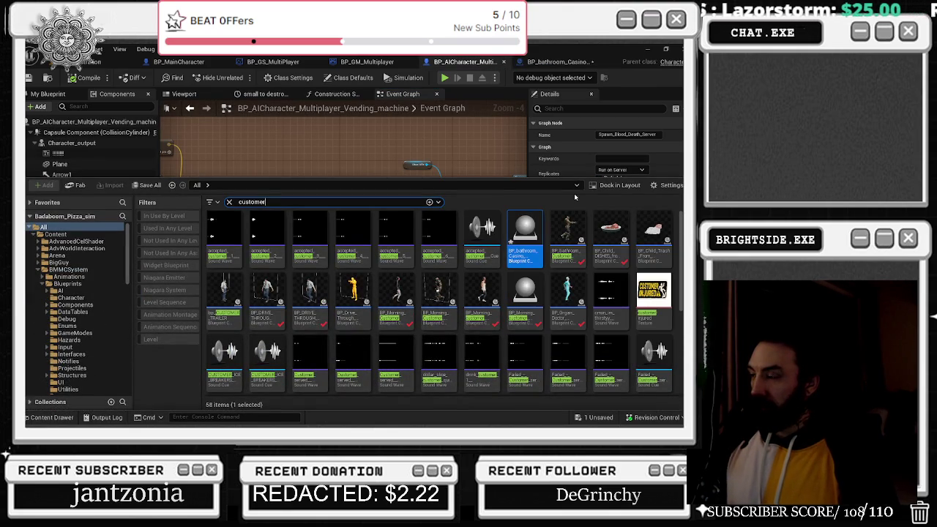
pyautogui.moveTo(576, 229)
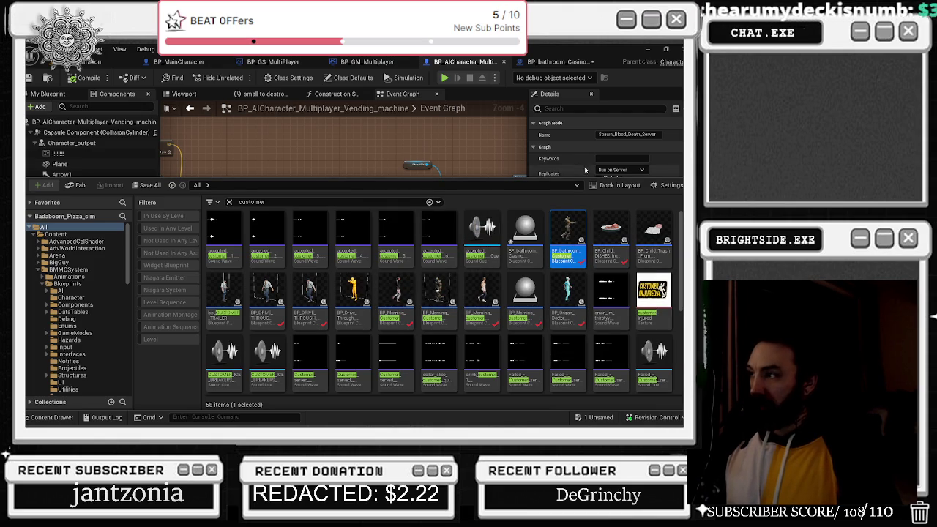
pyautogui.doubleClick(571, 297)
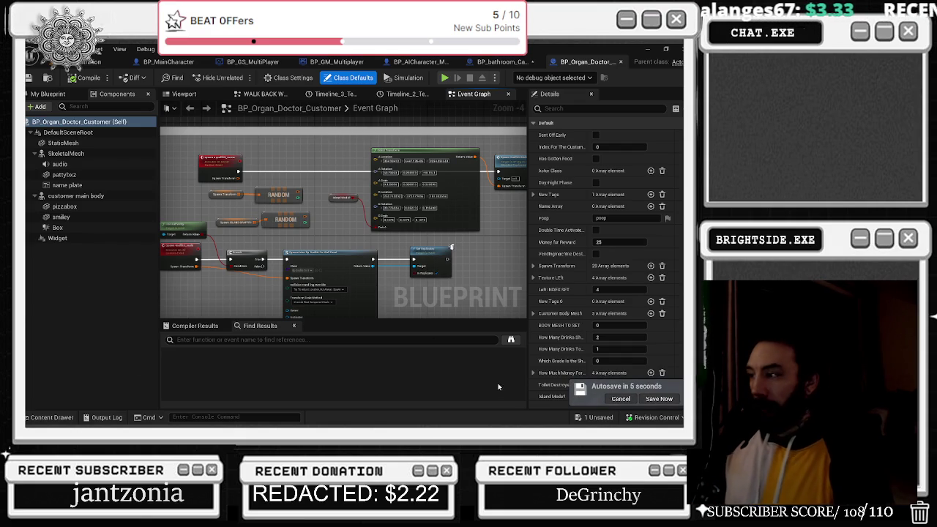
# - Cancel the pending autosave and show the Viewport previewing the doctor character
pyautogui.click(622, 399)
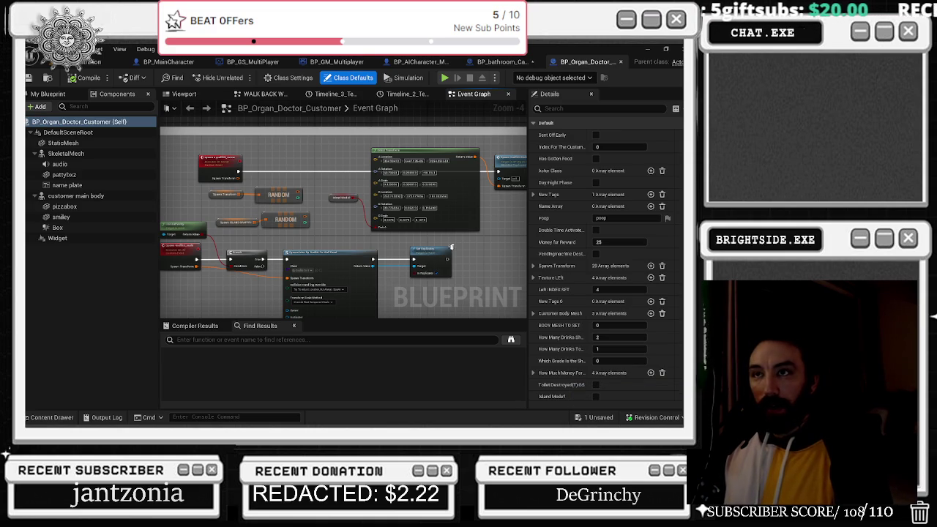
pyautogui.click(187, 94)
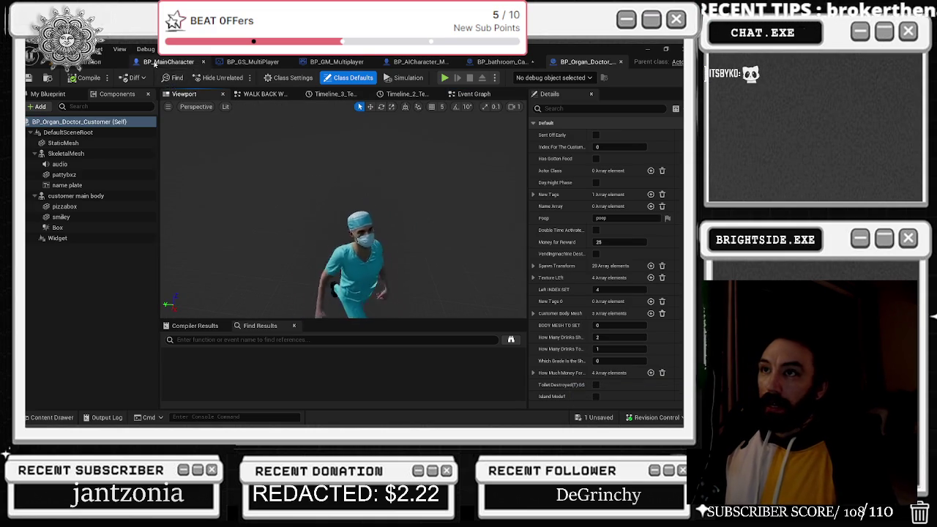
# - In BP_MainCharacter, uncheck Visible on the CapsuleComponent, found via a 'vis' Details search
pyautogui.click(168, 62)
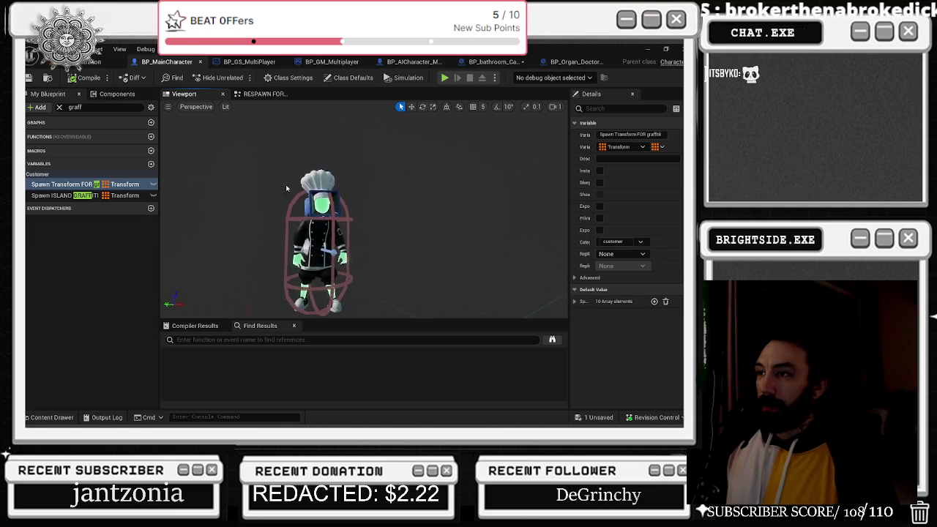
pyautogui.scroll(4, 372, 191)
pyautogui.click(371, 190)
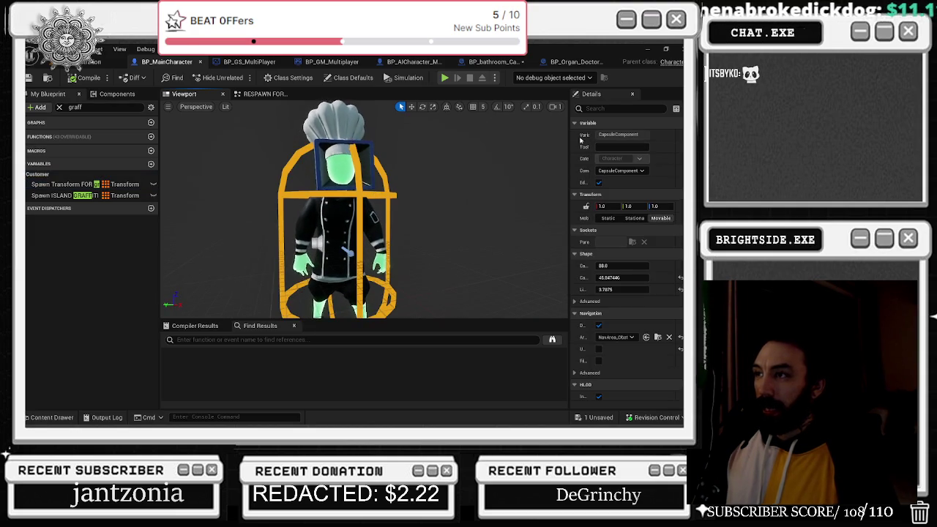
pyautogui.click(619, 108)
pyautogui.write('vis')
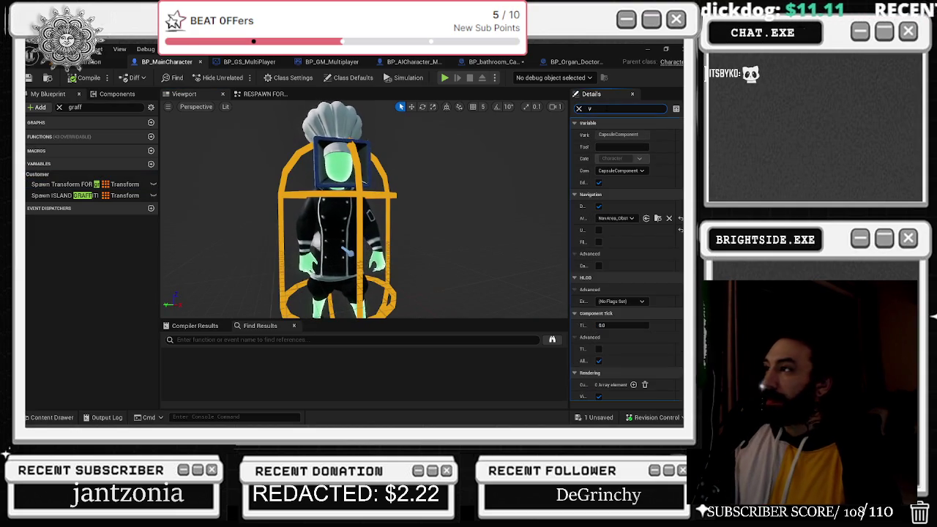
pyautogui.click(599, 135)
# - Compile and save BP_MainCharacter, then return to the level editor
pyautogui.scroll(-4, 344, 220)
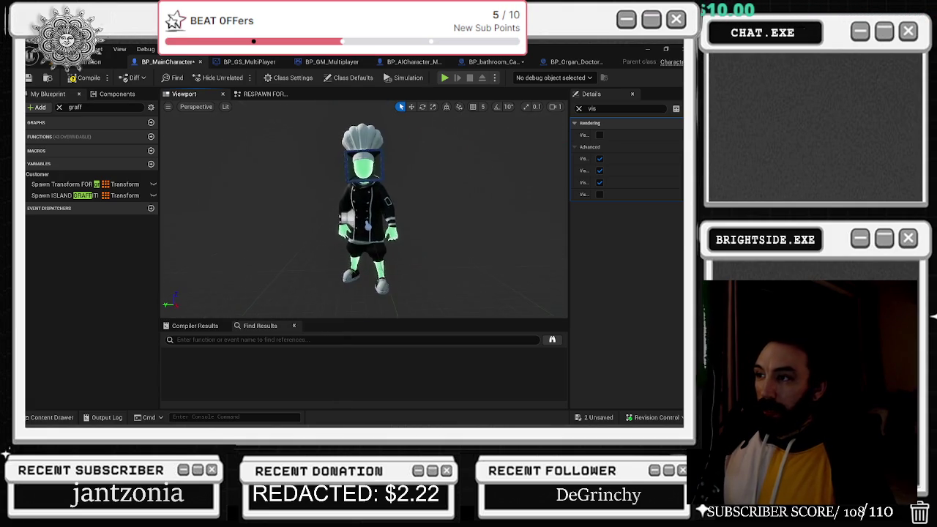
pyautogui.scroll(4, 364, 209)
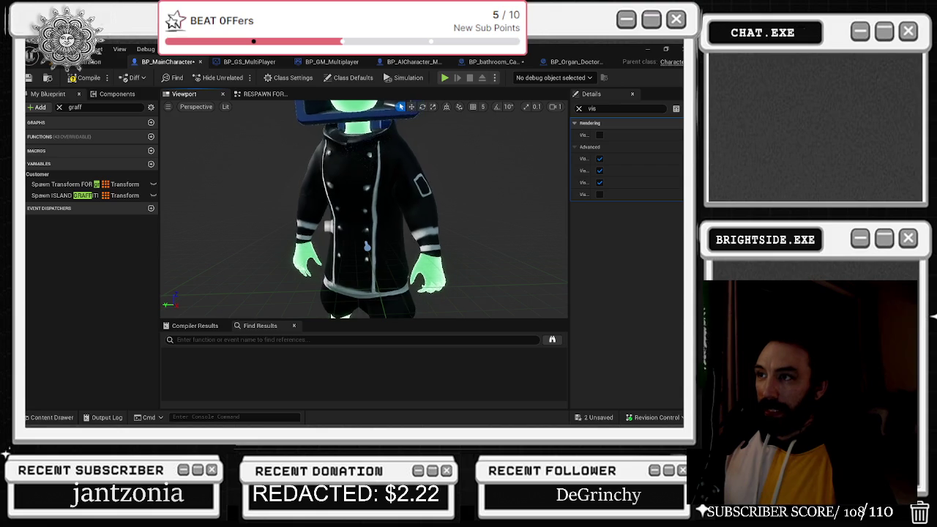
pyautogui.scroll(-5, 364, 208)
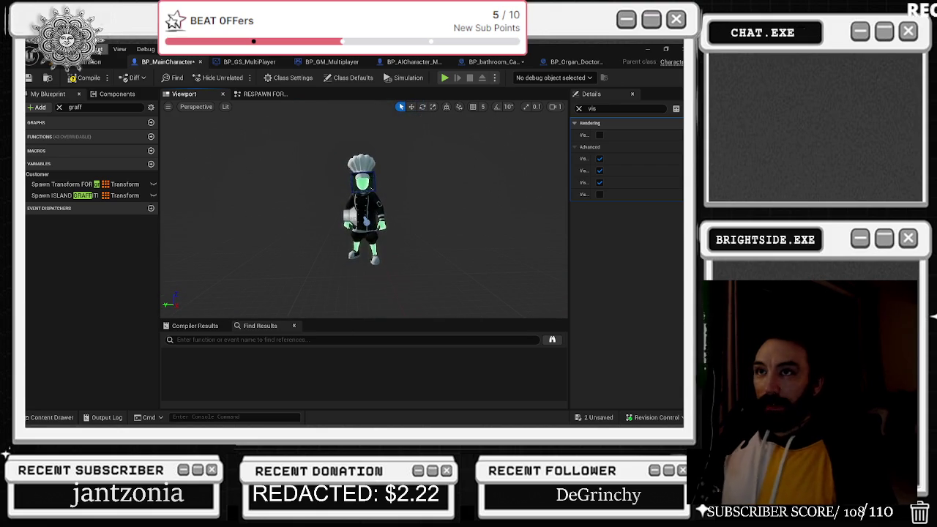
pyautogui.click(84, 78)
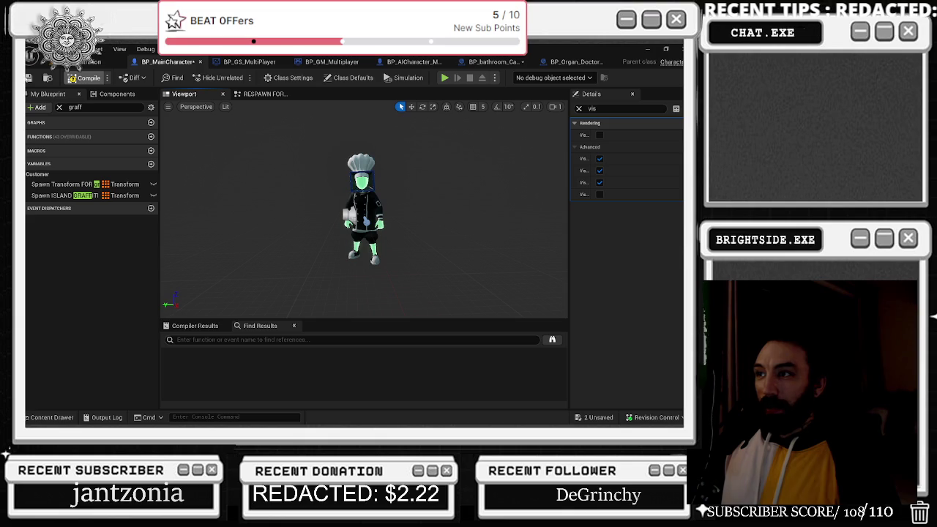
pyautogui.hotkey('ctrl', 's')
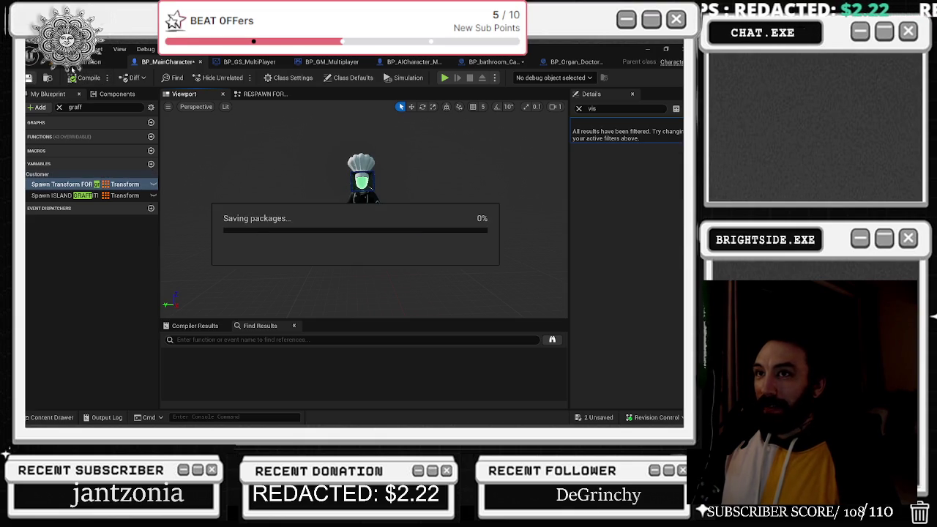
pyautogui.click(84, 63)
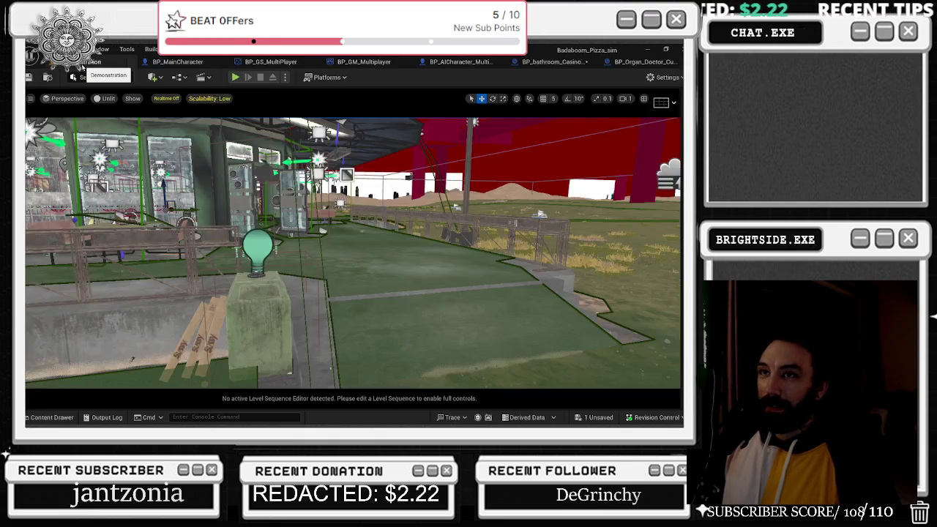
# - Save the one remaining unsaved asset and the Badaboom_Pizza_sim map
pyautogui.click(589, 418)
pyautogui.click(439, 338)
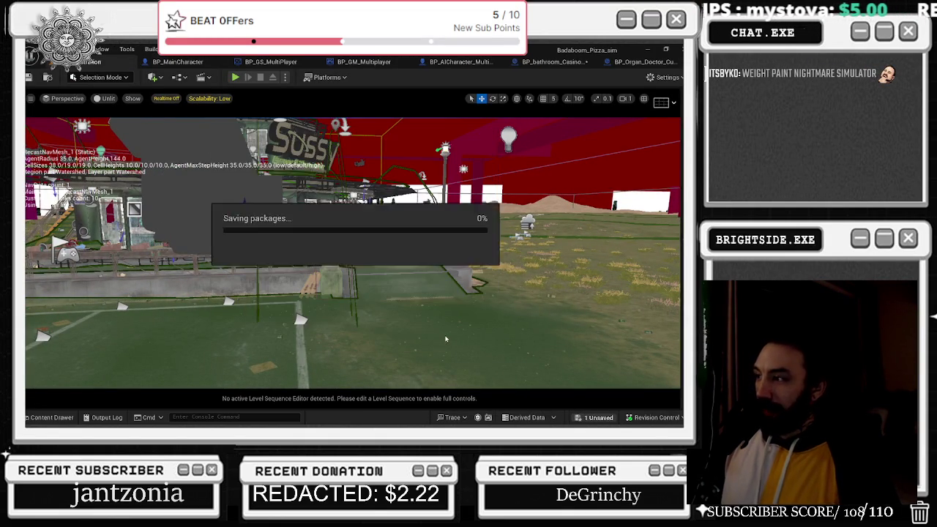
pyautogui.press('s')
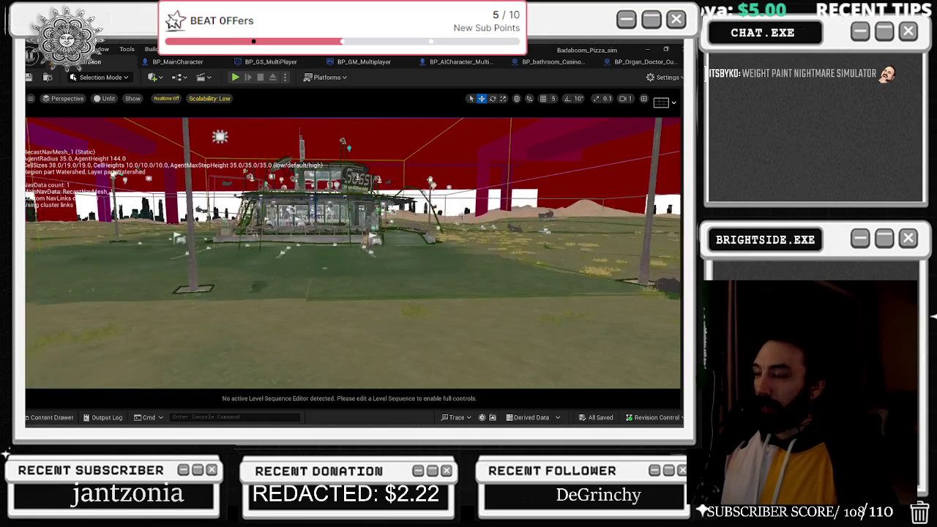
pyautogui.press('w')
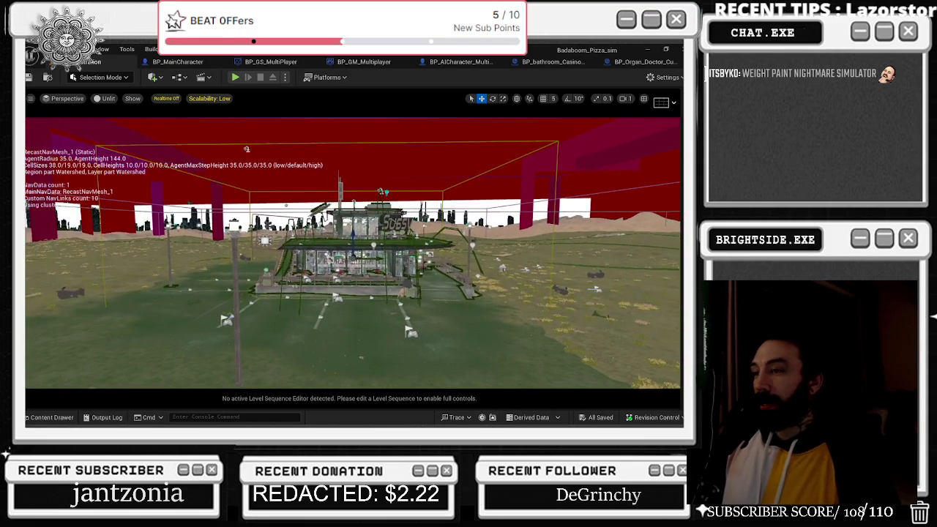
pyautogui.hotkey('ctrl', 's')
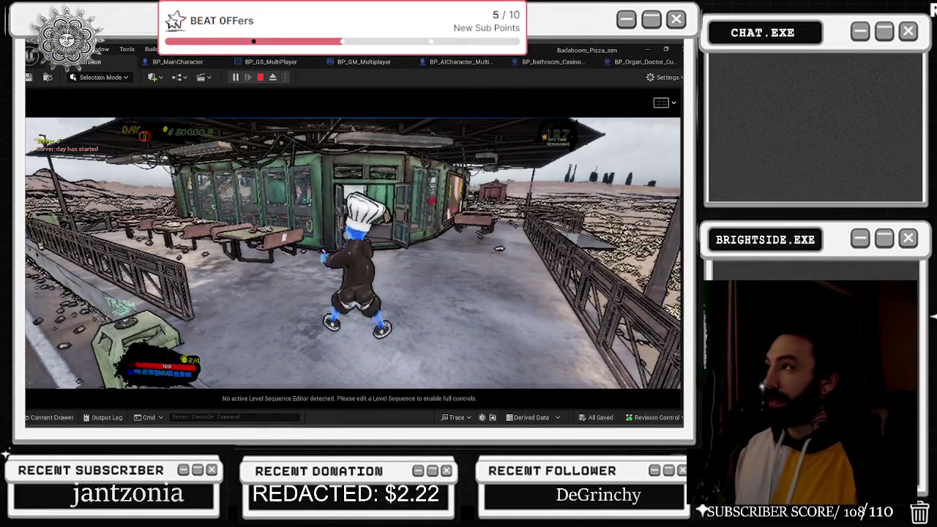
# - End the play-in-editor session and switch to the Chrome YouTube window
pyautogui.press('Escape')
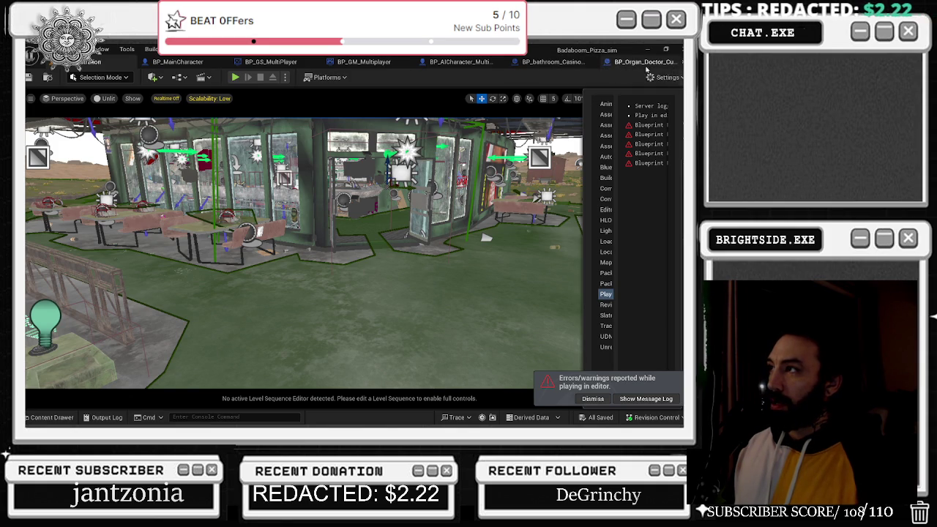
pyautogui.hotkey('alt', 'Tab')
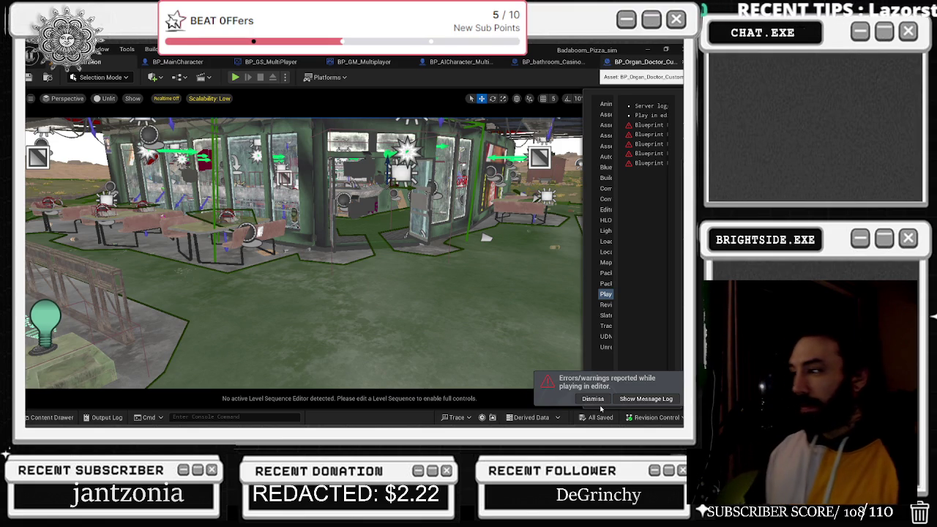
pyautogui.hotkey('alt', 'Tab')
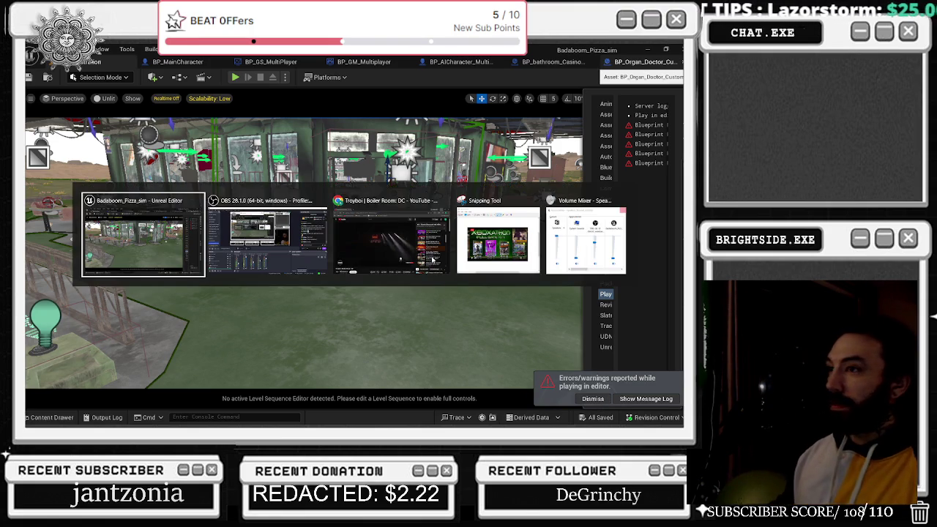
pyautogui.hotkey('alt', 'Tab')
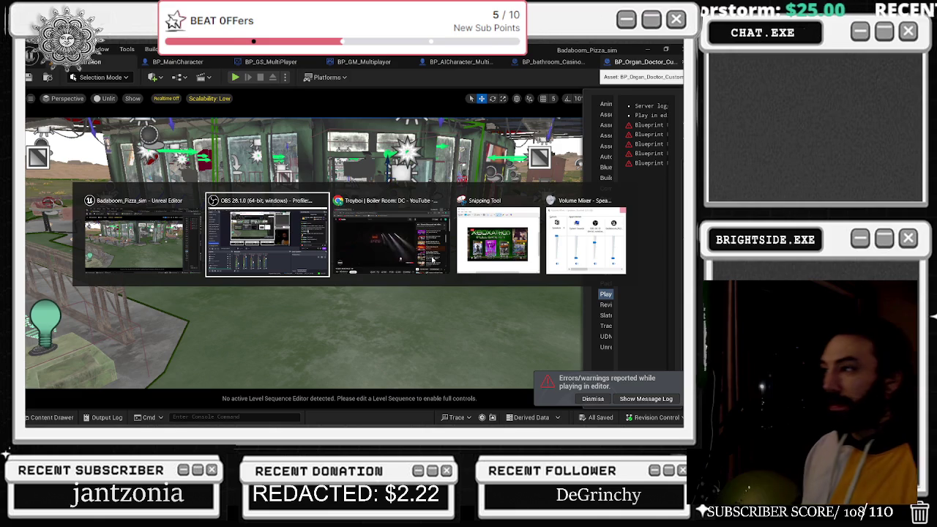
pyautogui.hotkey('alt', 'Tab')
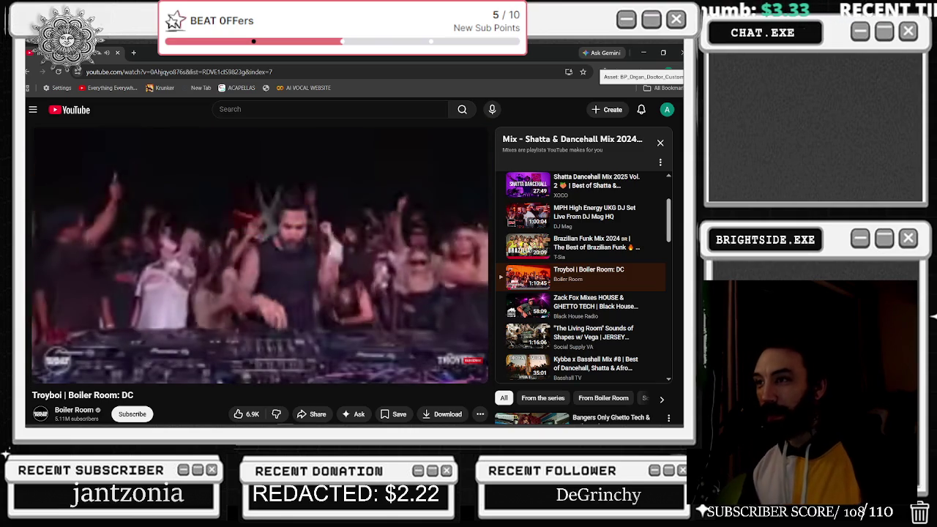
# - Pause the Boiler Room: DC video and switch back to the Unreal Editor
pyautogui.hotkey('alt', 'Tab')
pyautogui.press('Escape')
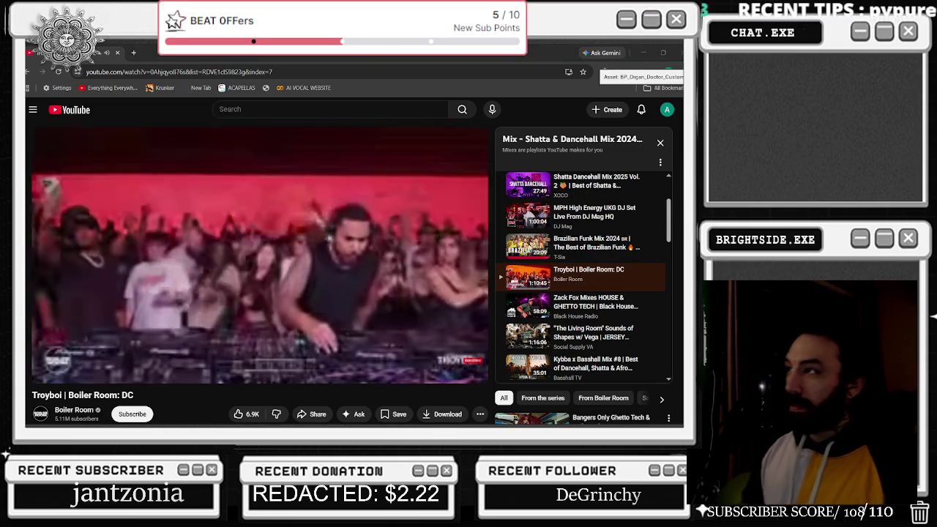
pyautogui.click(401, 242)
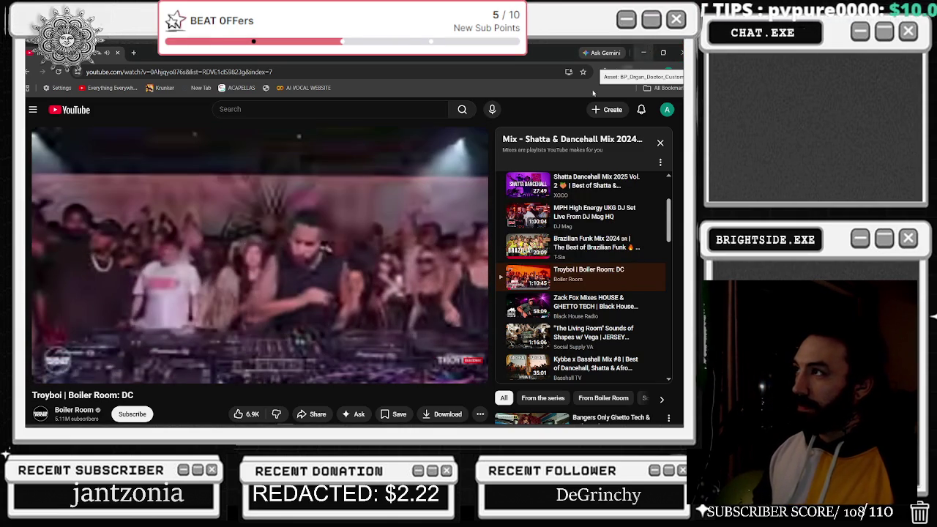
pyautogui.hotkey('alt', 'Tab')
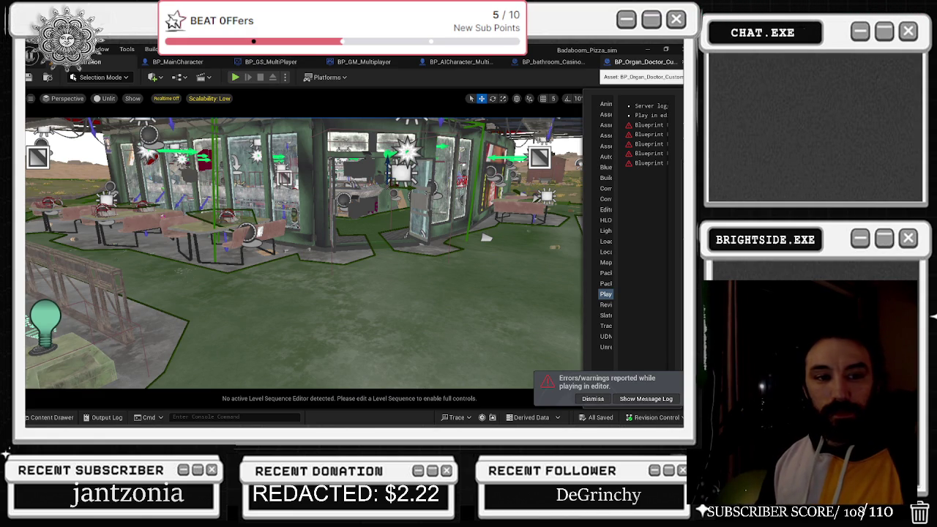
# - Minimise Unreal, review processes in Task Manager, then close it and the Volume Mixer
pyautogui.press('super+Down')
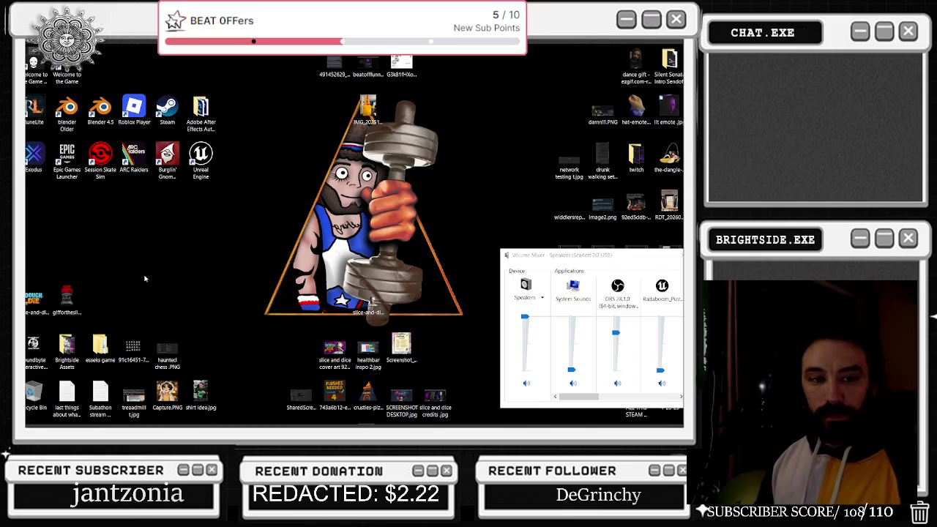
pyautogui.hotkey('ctrl', 'shift', 'Escape')
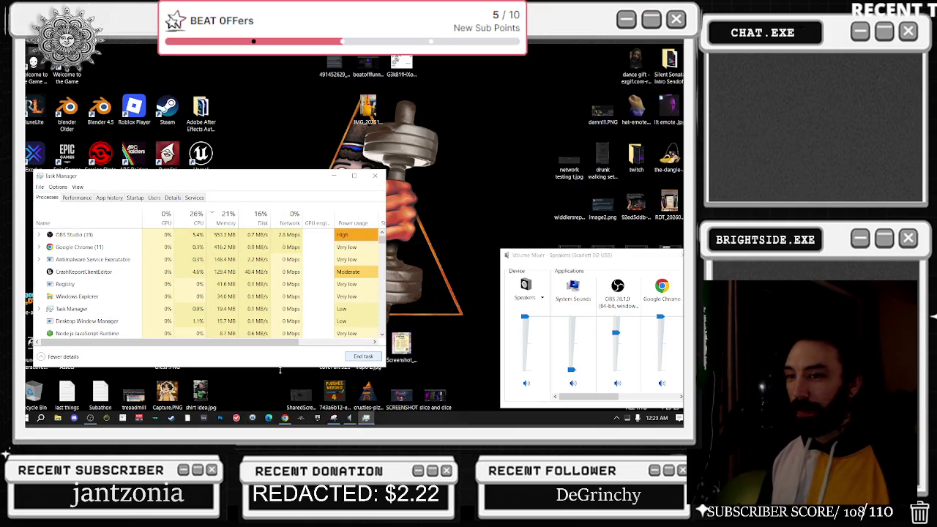
pyautogui.click(374, 177)
pyautogui.click(674, 255)
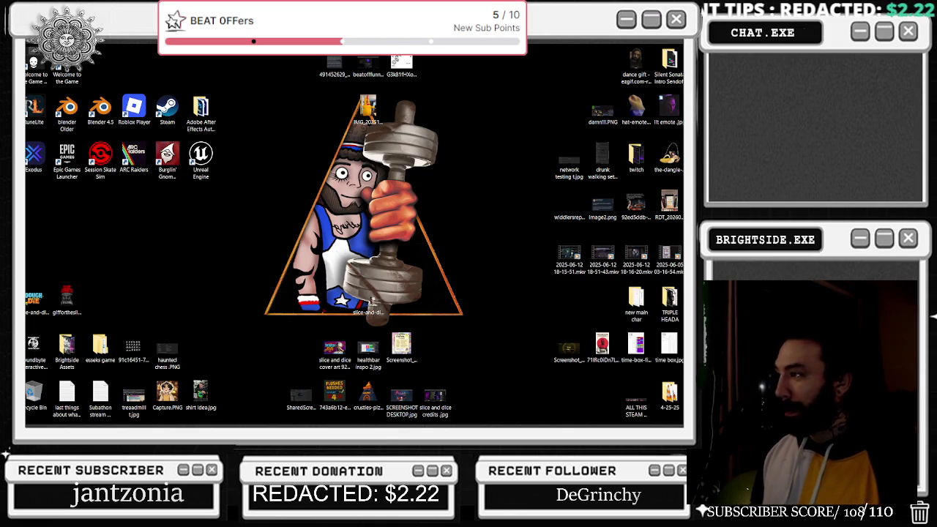
pyautogui.moveTo(68, 423)
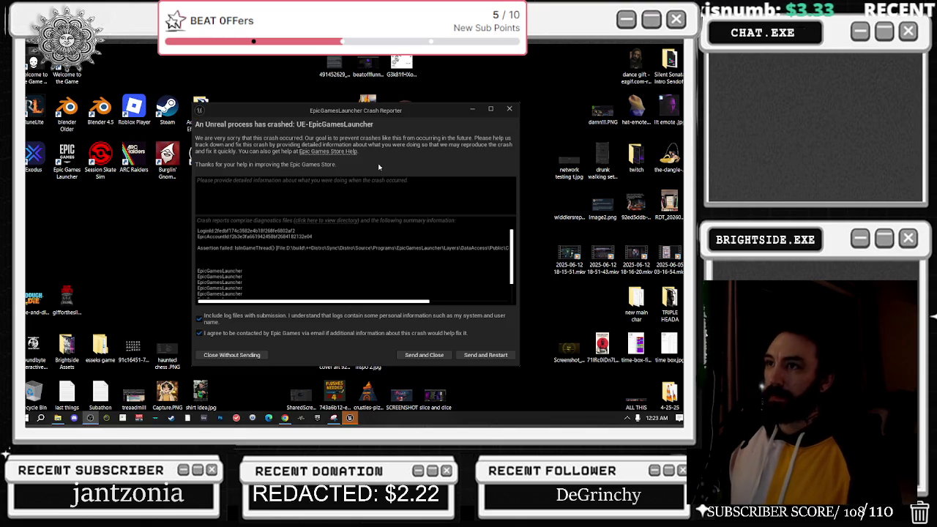
# - Close the Epic Games Launcher crash report
pyautogui.click(510, 108)
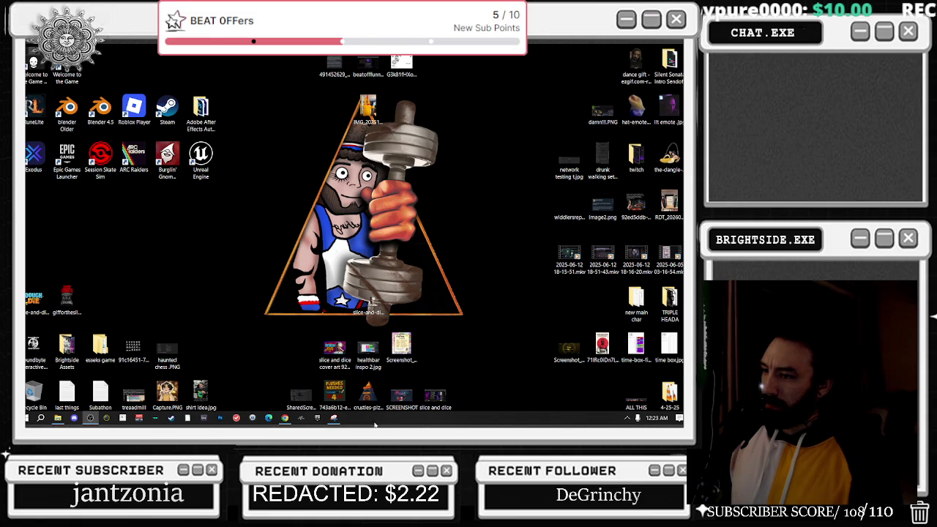
pyautogui.moveTo(337, 419)
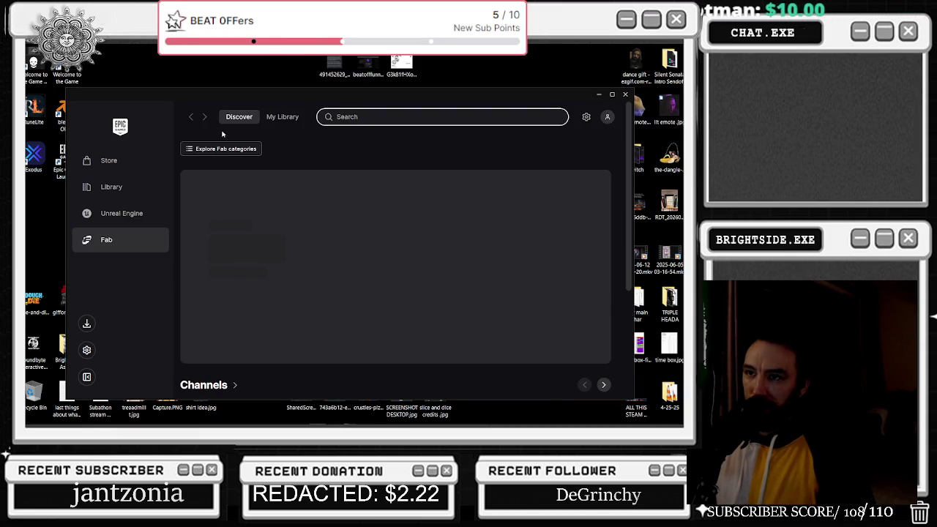
# - Scroll through the So Stylized product grid on Fab
pyautogui.scroll(-3, 495, 319)
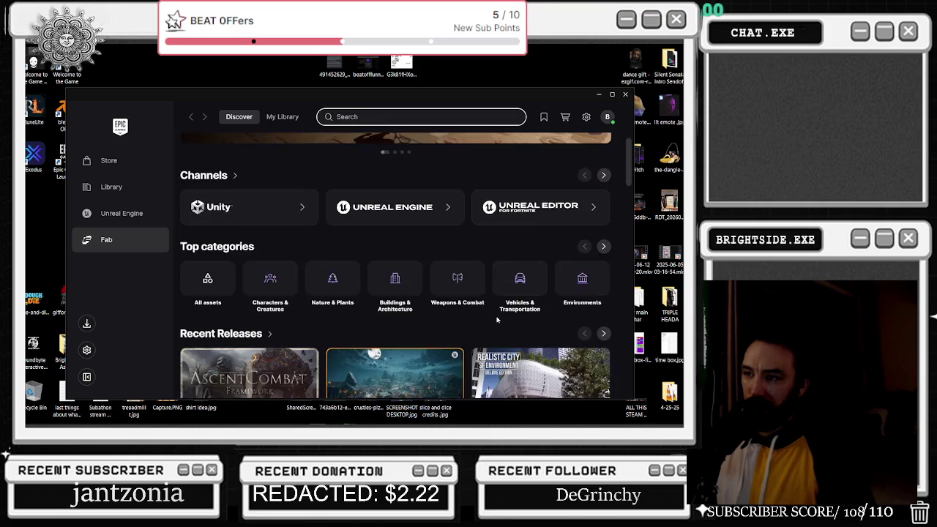
pyautogui.scroll(-2, 496, 320)
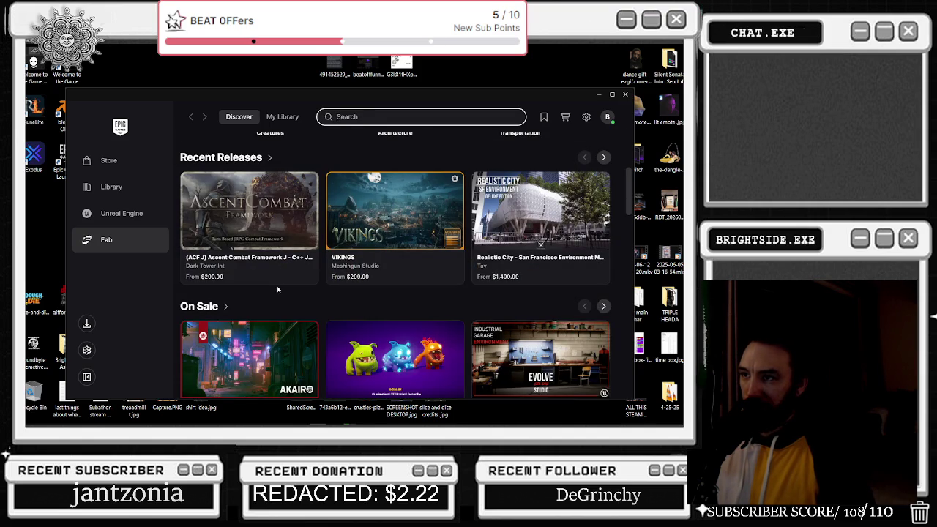
pyautogui.scroll(-1, 284, 304)
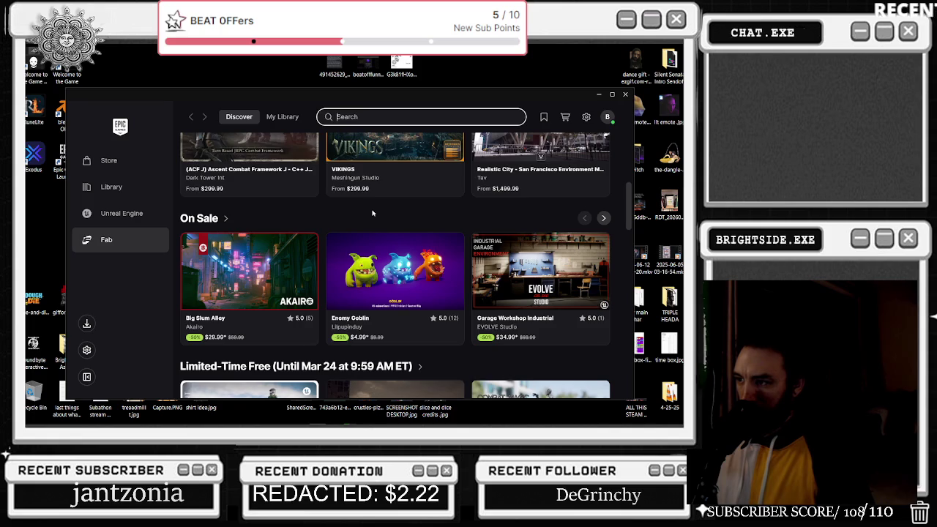
pyautogui.scroll(-2, 372, 213)
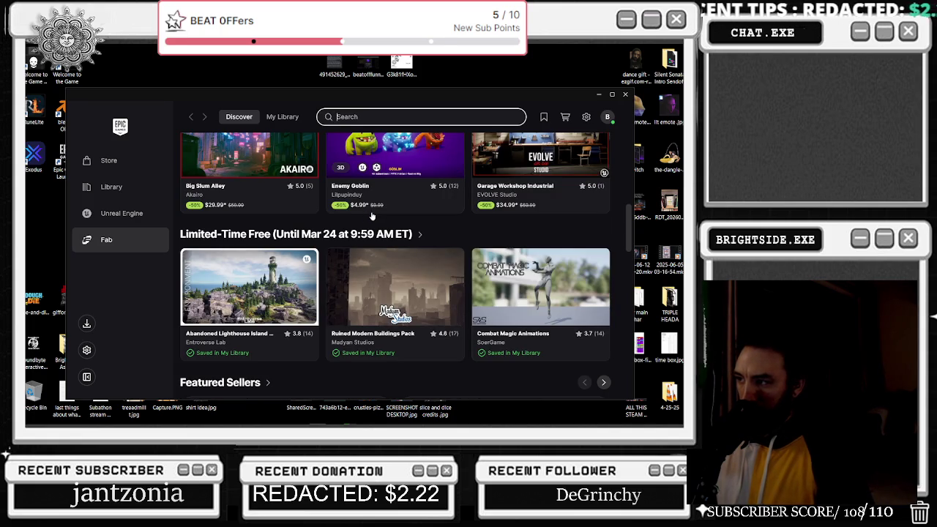
pyautogui.moveTo(608, 423)
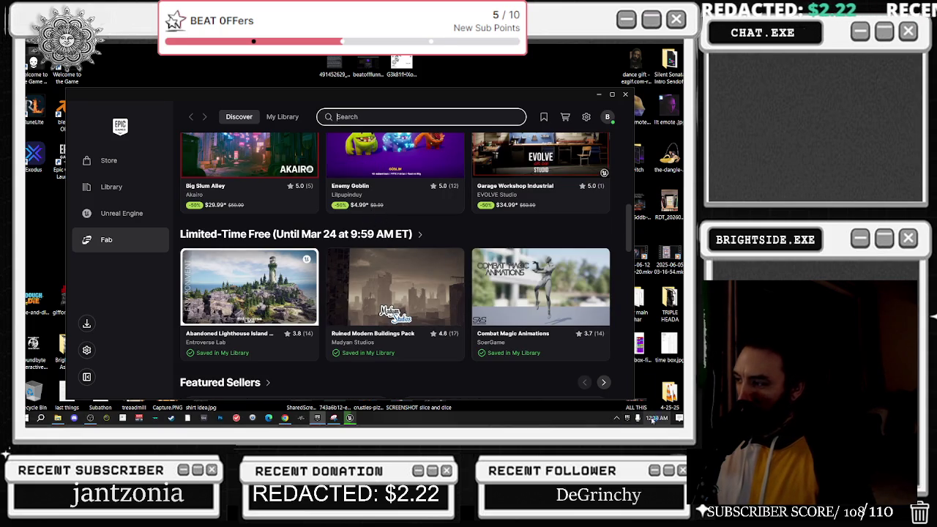
pyautogui.click(656, 420)
pyautogui.click(656, 420)
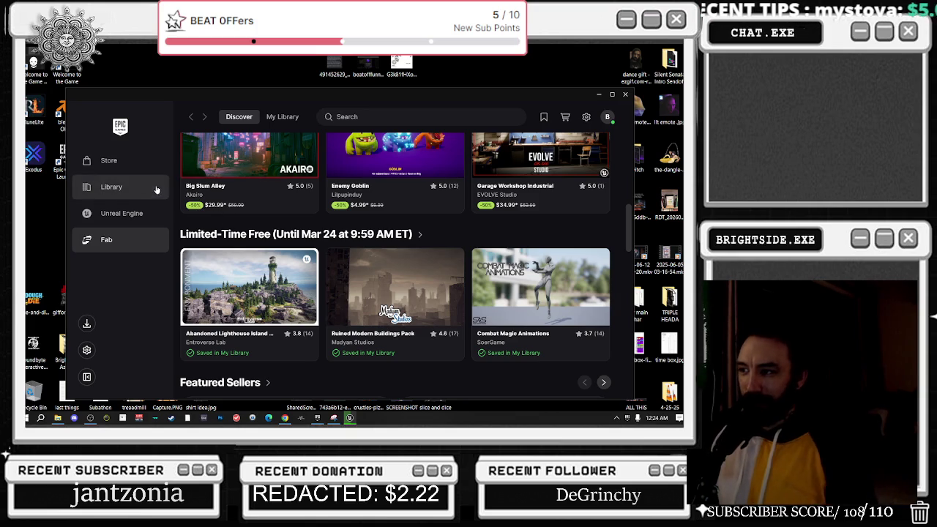
pyautogui.scroll(-3, 359, 308)
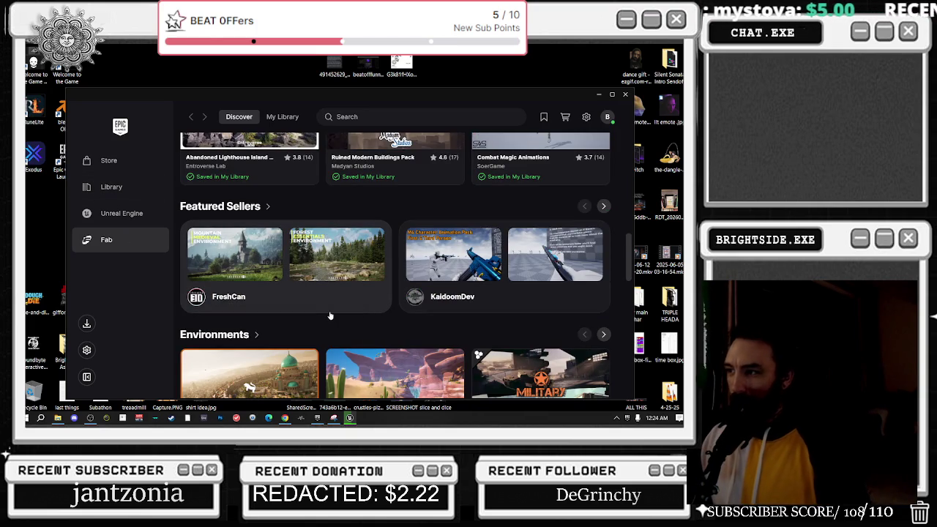
pyautogui.scroll(-2, 388, 244)
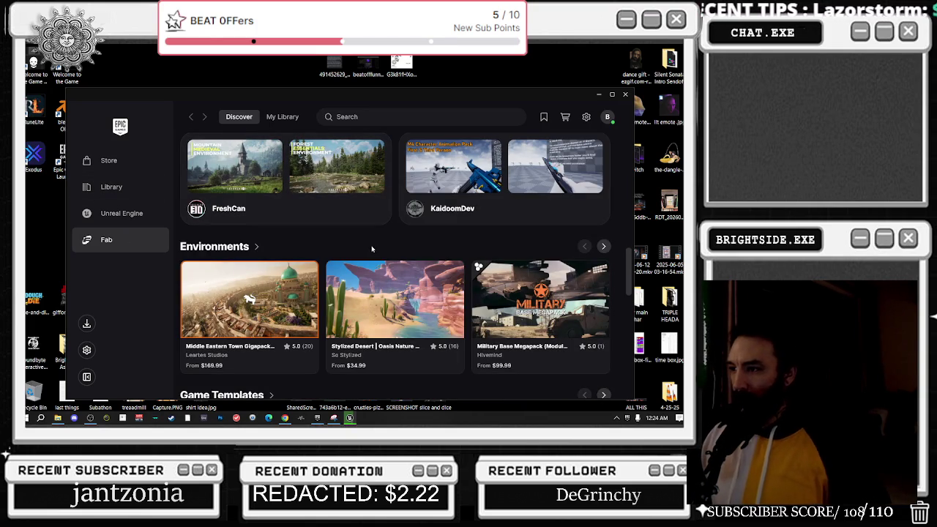
# - View the Stylized Desert | Oasis Nature Environment details, cycling through its preview images, then close it
pyautogui.click(430, 295)
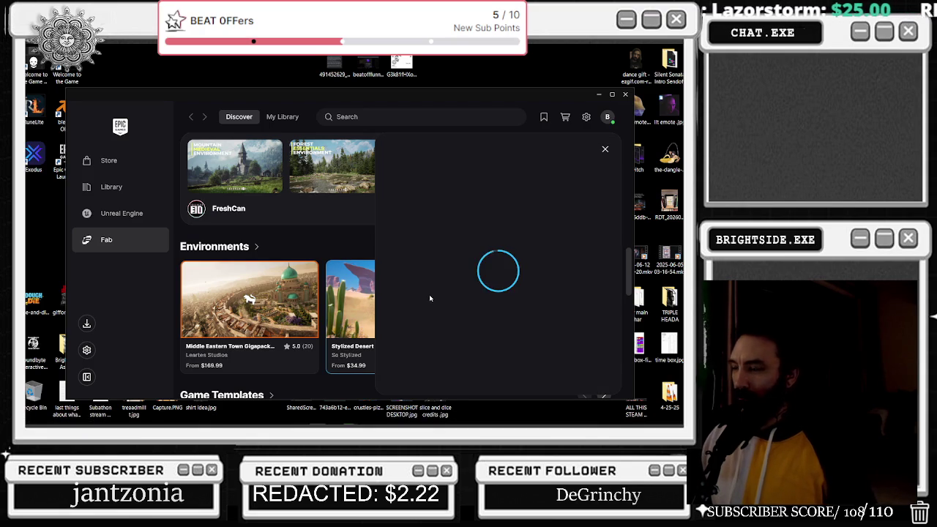
pyautogui.click(604, 230)
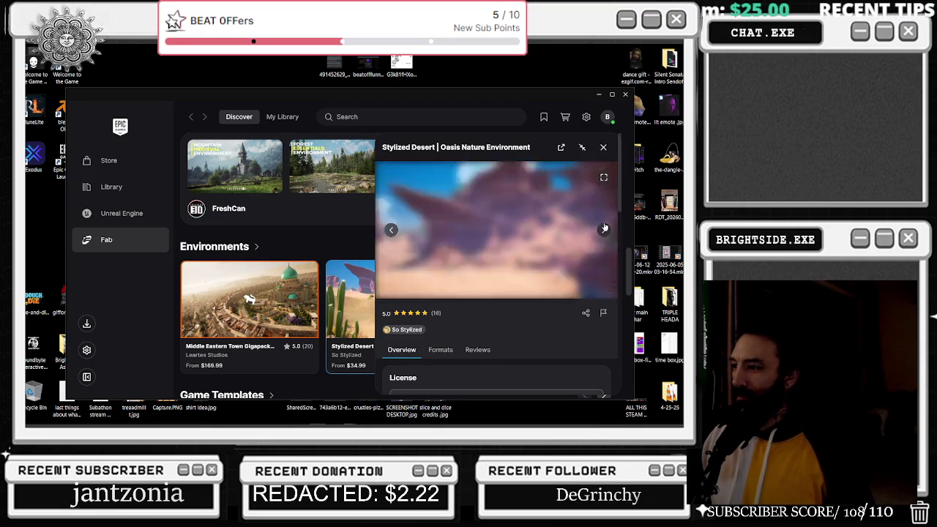
pyautogui.click(604, 229)
pyautogui.click(604, 228)
pyautogui.click(604, 230)
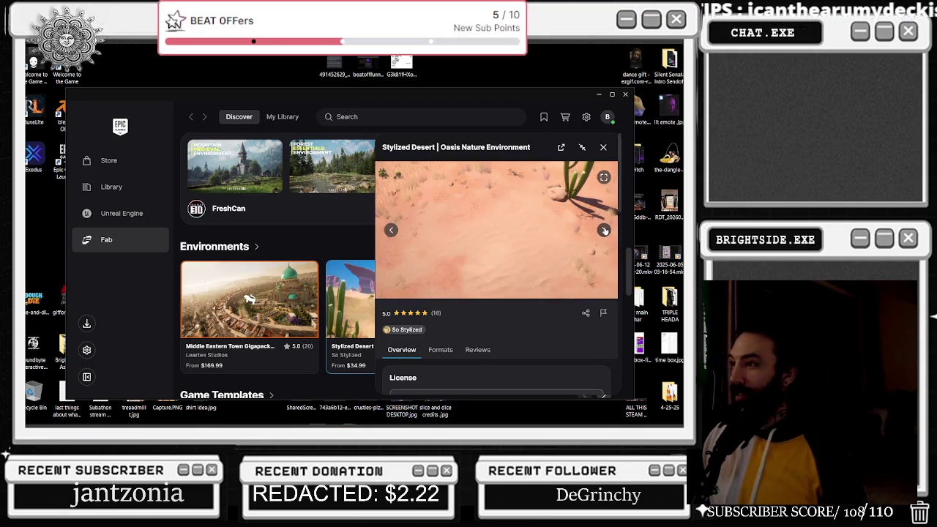
pyautogui.click(604, 230)
pyautogui.click(604, 230)
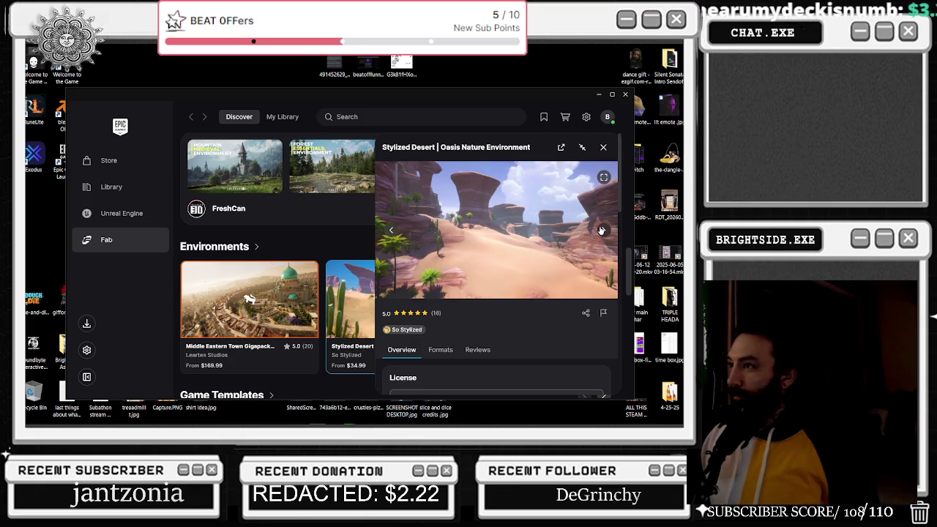
pyautogui.click(604, 229)
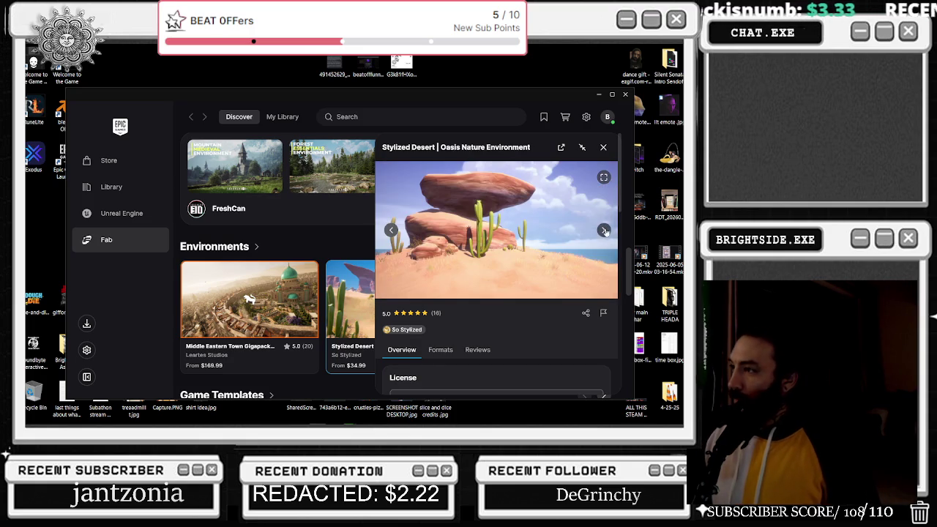
pyautogui.click(604, 147)
# - Scroll further down the grid and open the So Stylized seller's product listing
pyautogui.scroll(-3, 431, 285)
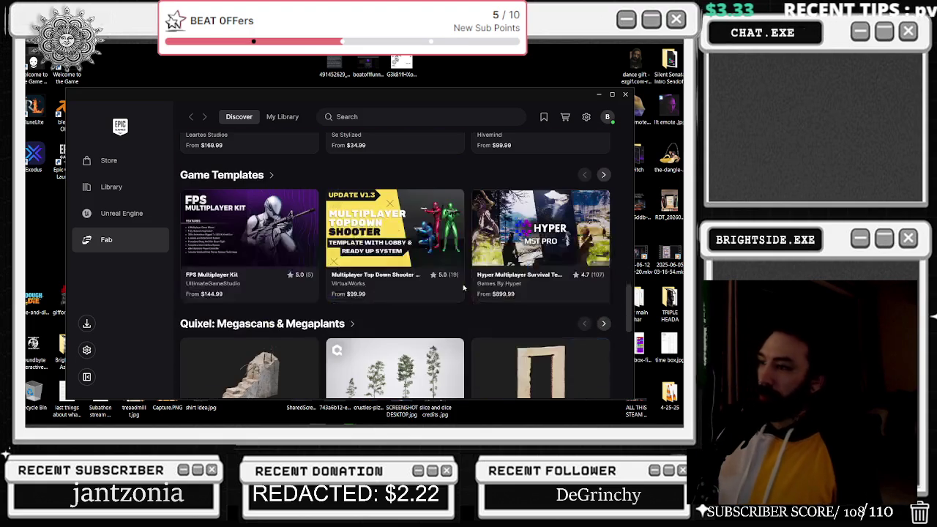
pyautogui.scroll(-3, 401, 289)
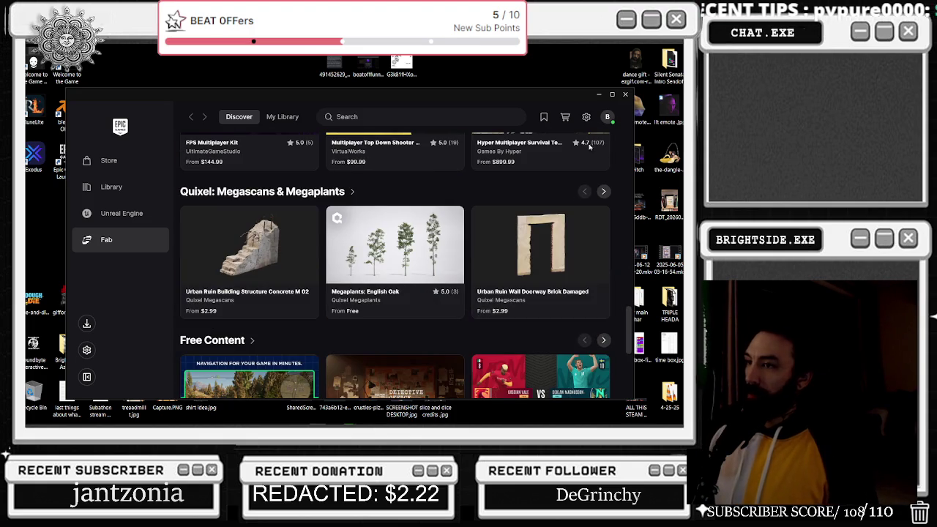
pyautogui.scroll(10, 597, 139)
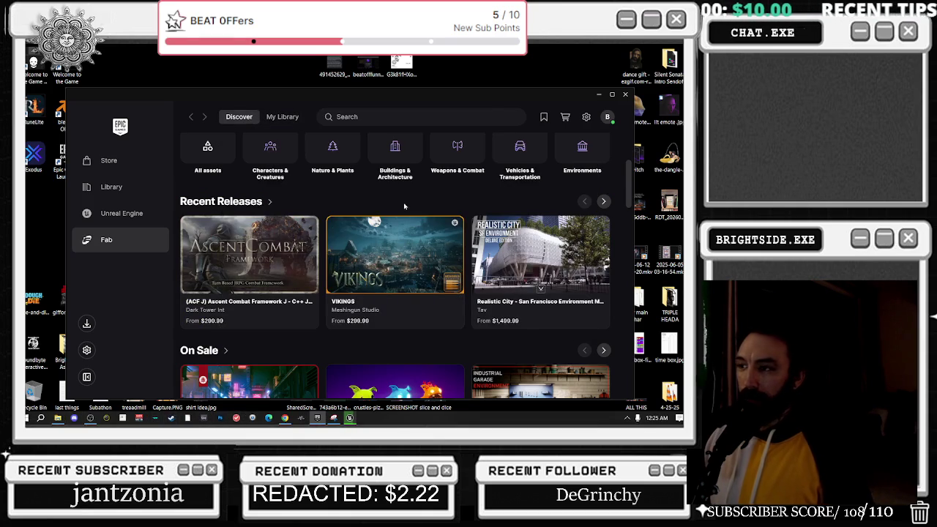
pyautogui.scroll(-4, 402, 208)
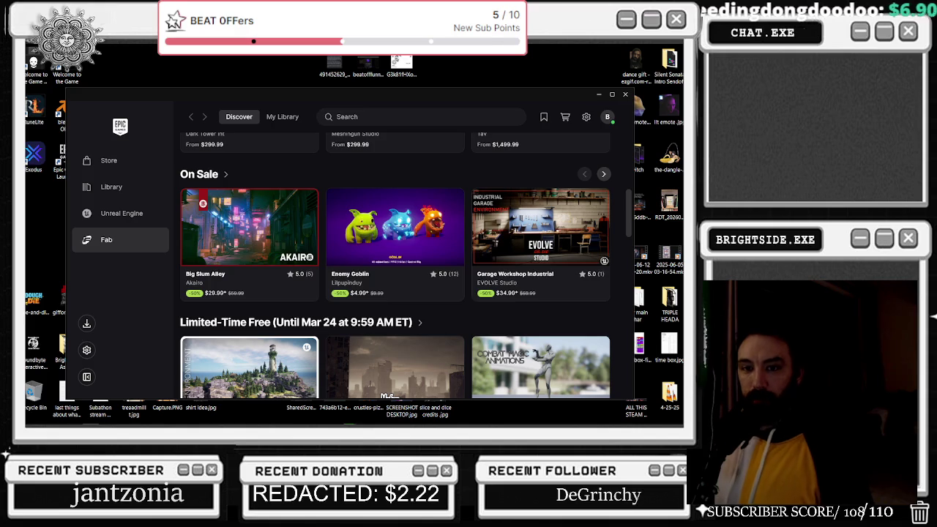
pyautogui.click(249, 242)
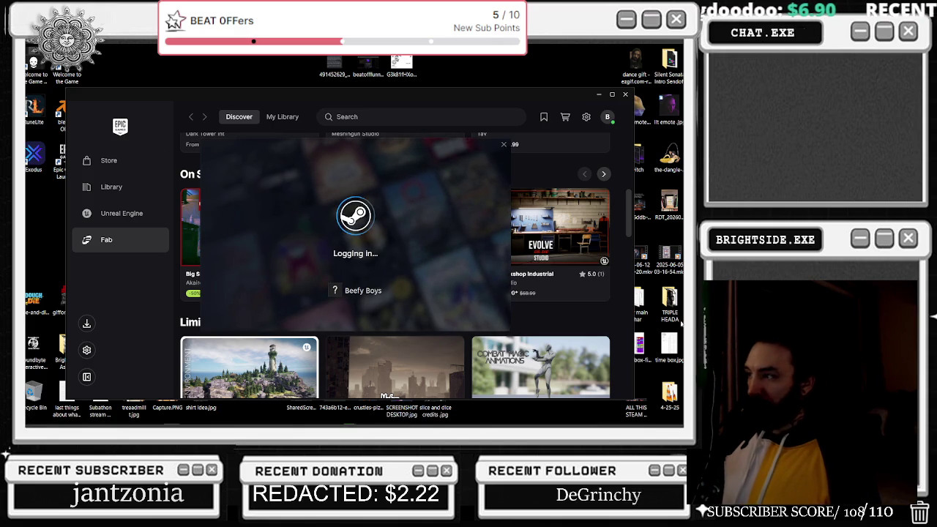
pyautogui.scroll(-2, 569, 330)
pyautogui.scroll(-2, 569, 329)
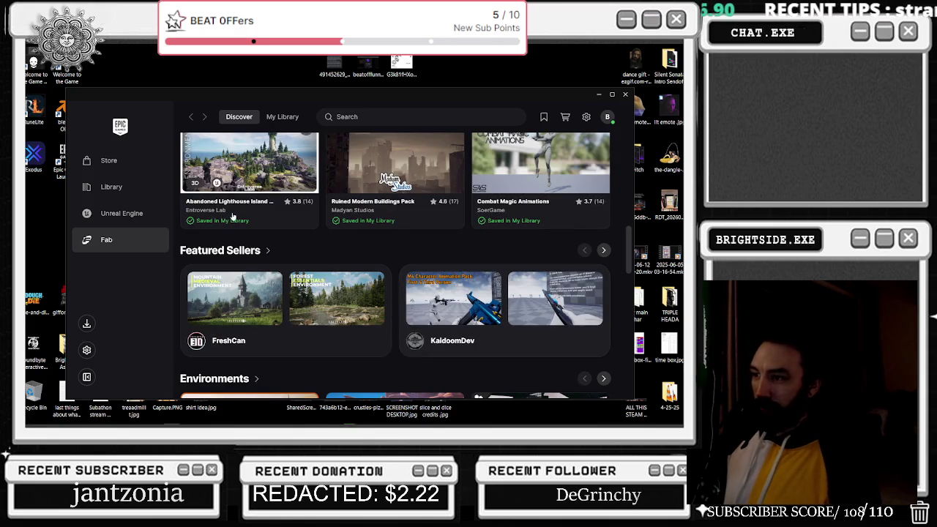
pyautogui.scroll(-2, 391, 360)
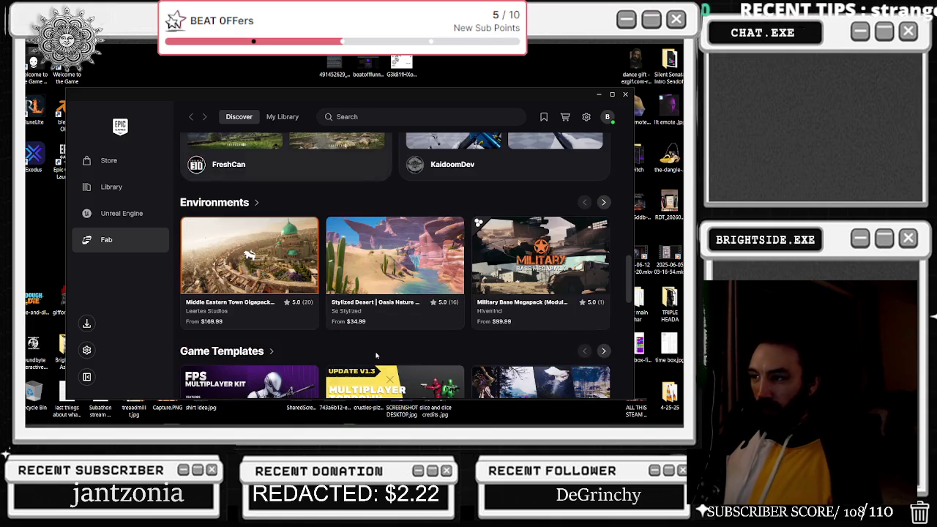
pyautogui.click(345, 311)
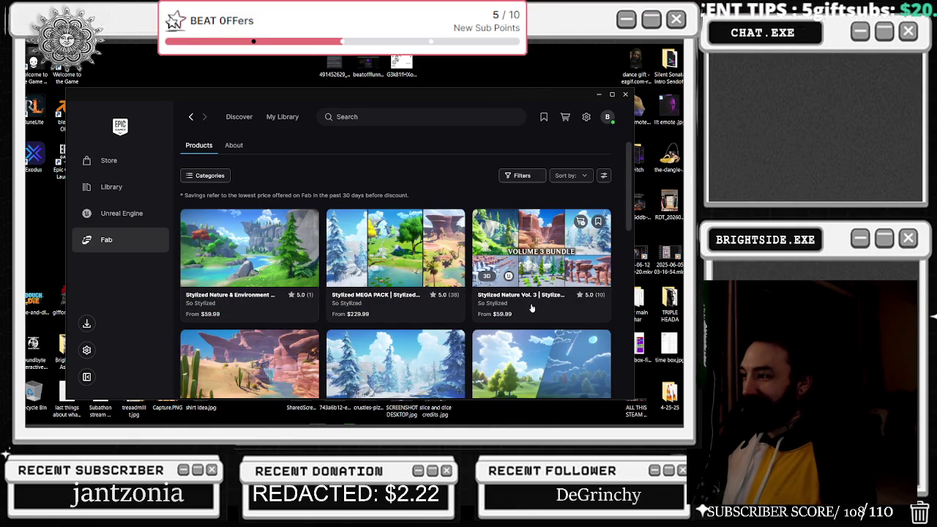
# - Scroll the So Stylized listing down to Stylized Water and maximize the launcher window
pyautogui.scroll(-1, 532, 308)
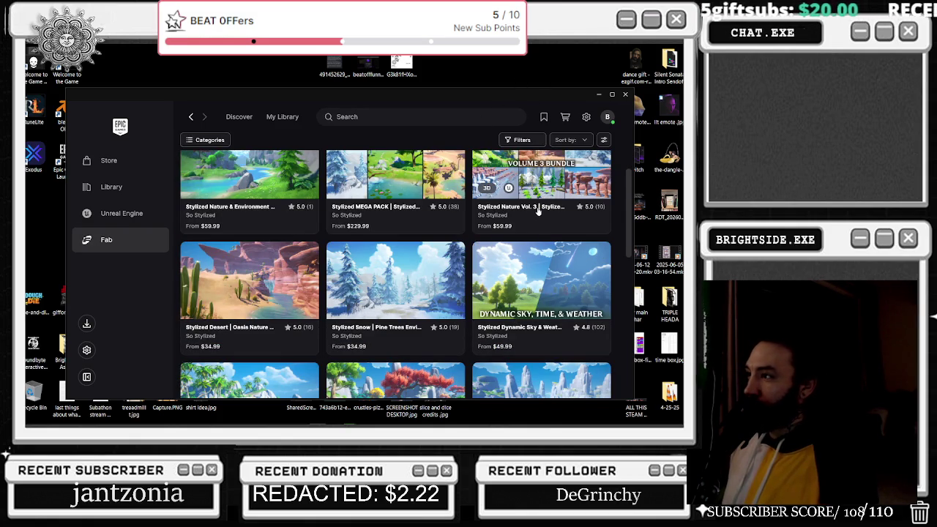
pyautogui.scroll(1, 541, 208)
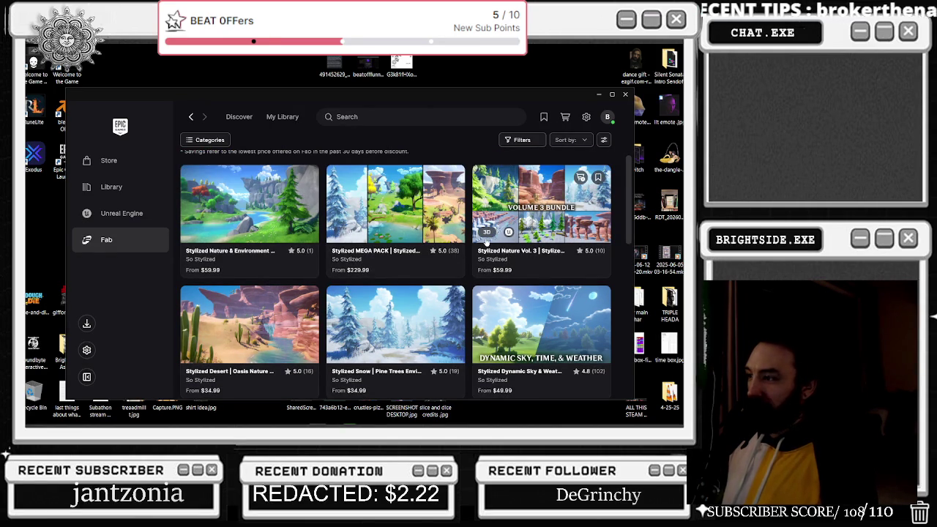
pyautogui.scroll(-3, 486, 241)
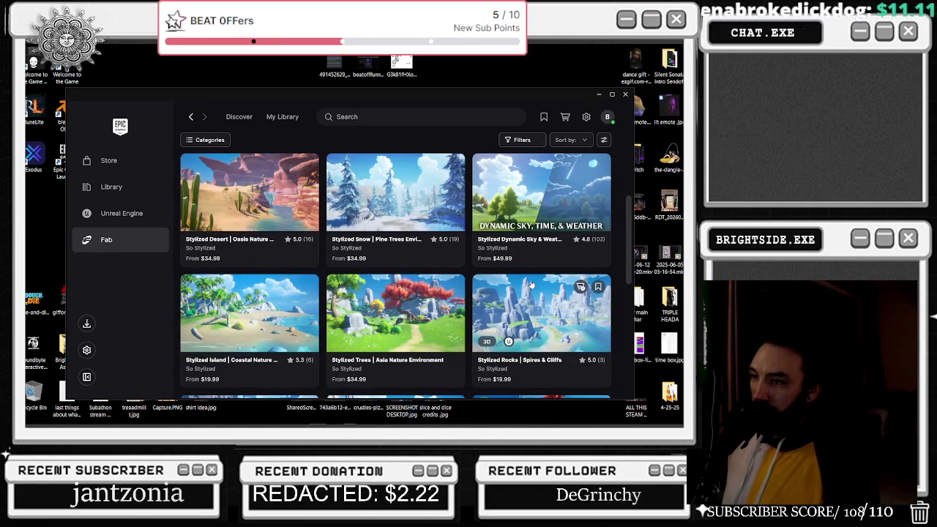
pyautogui.scroll(-4, 532, 286)
pyautogui.moveTo(502, 357)
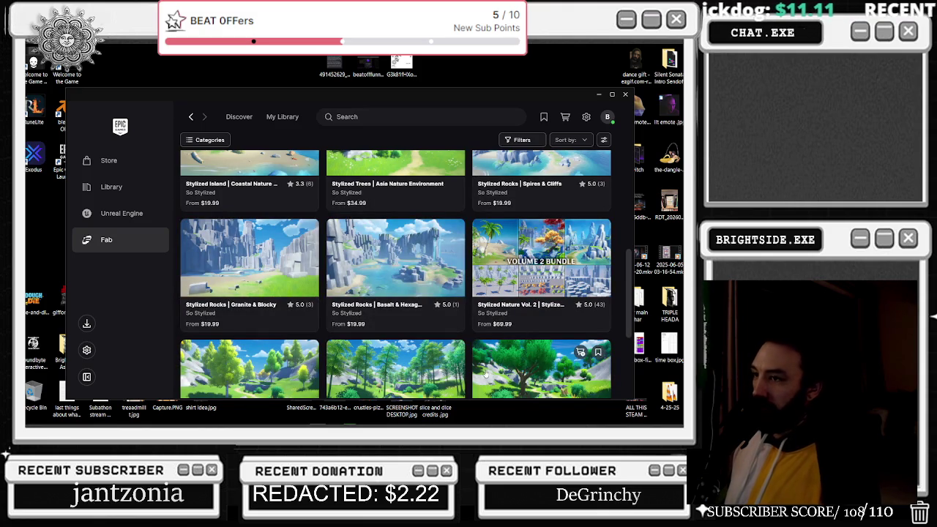
pyautogui.scroll(-4, 484, 373)
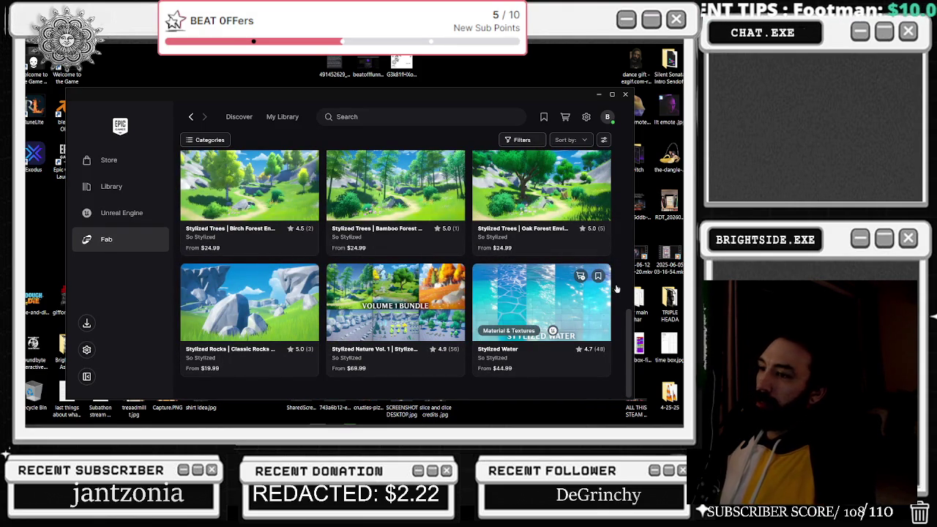
pyautogui.click(612, 94)
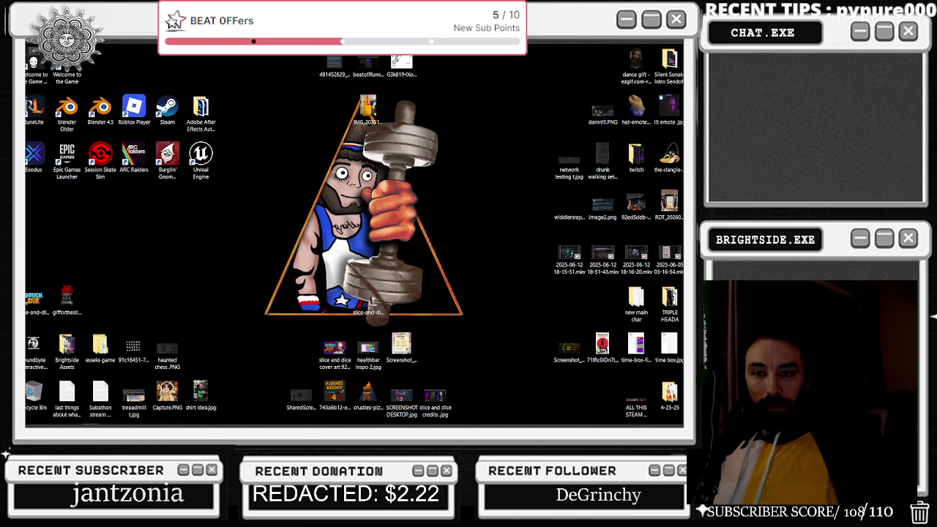
# - Bring the Chrome window playing the YouTube mix back to the front
pyautogui.hotkey('alt', 'Tab')
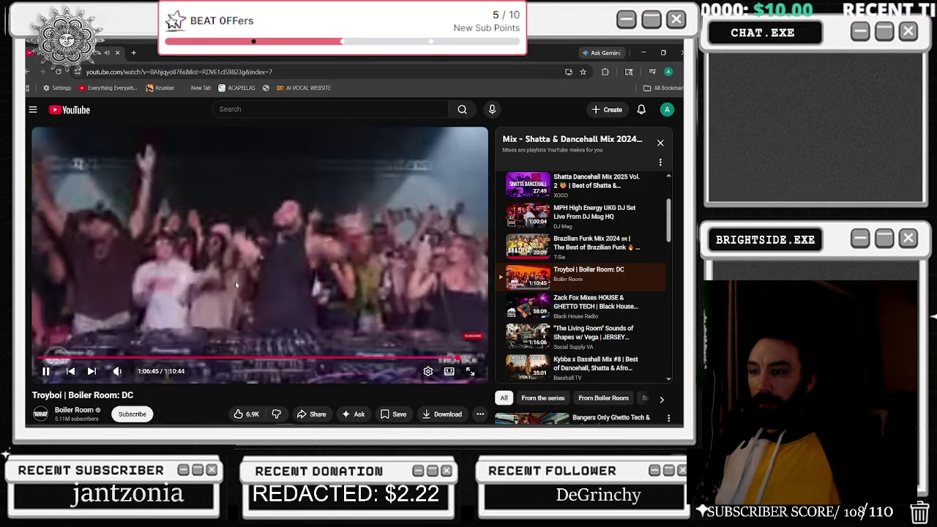
# - Drag Chrome's title bar down to restore the window and reveal the Unreal Editor
pyautogui.moveTo(317, 55)
pyautogui.mouseDown()
pyautogui.moveTo(272, 88)
pyautogui.moveTo(0, 95)
pyautogui.mouseUp()
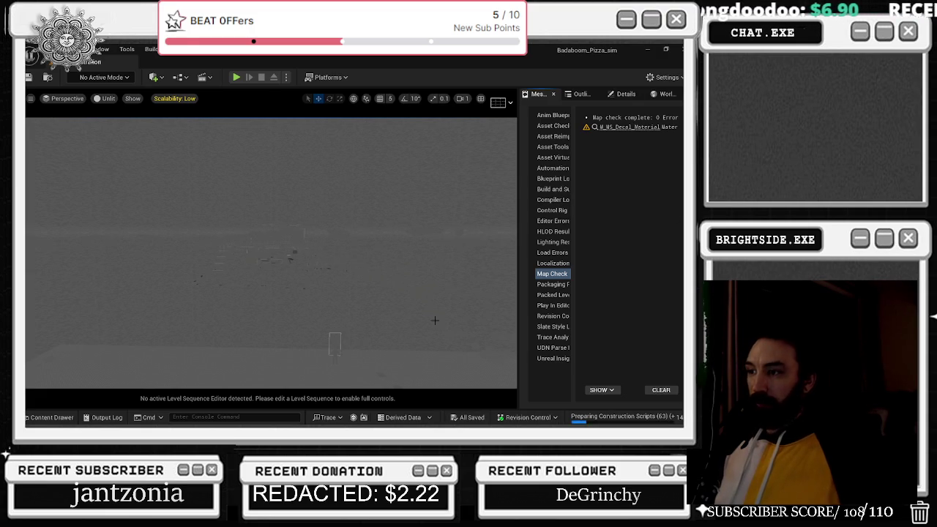
# - Bring up the context menu for the double door actor in the viewport
pyautogui.rightClick(300, 250)
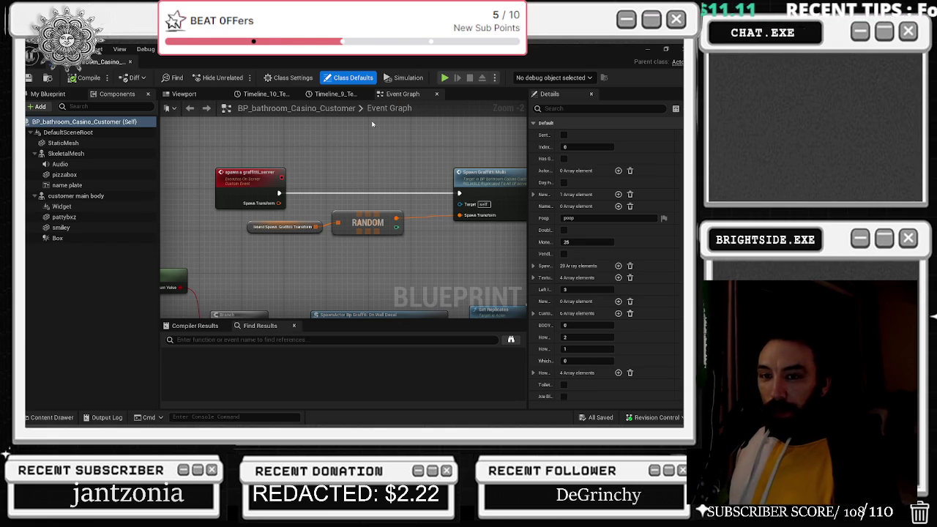
# - Split the Spawn Graffiti Multi node's Spawn Transform pin into location, rotation and scale fields
pyautogui.moveTo(86, 64); pyautogui.dragTo(598, 64)
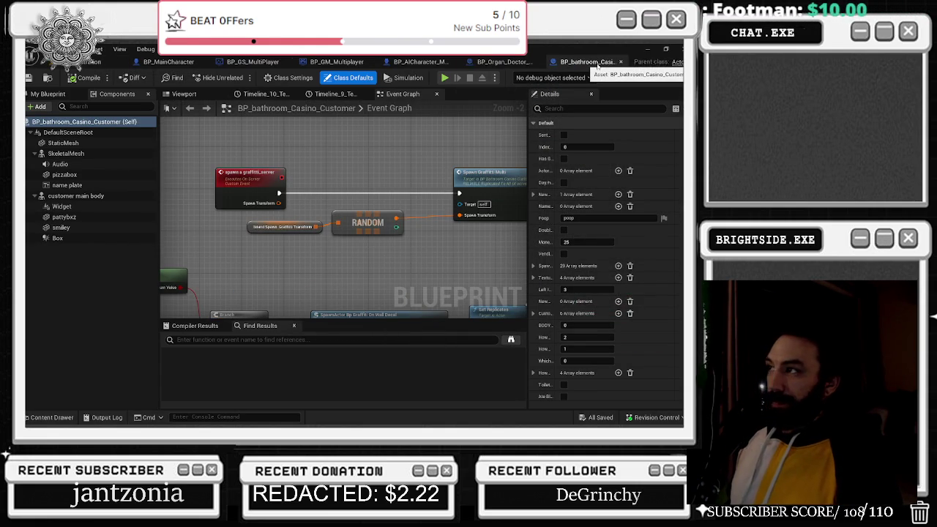
pyautogui.moveTo(309, 221); pyautogui.dragTo(410, 242)
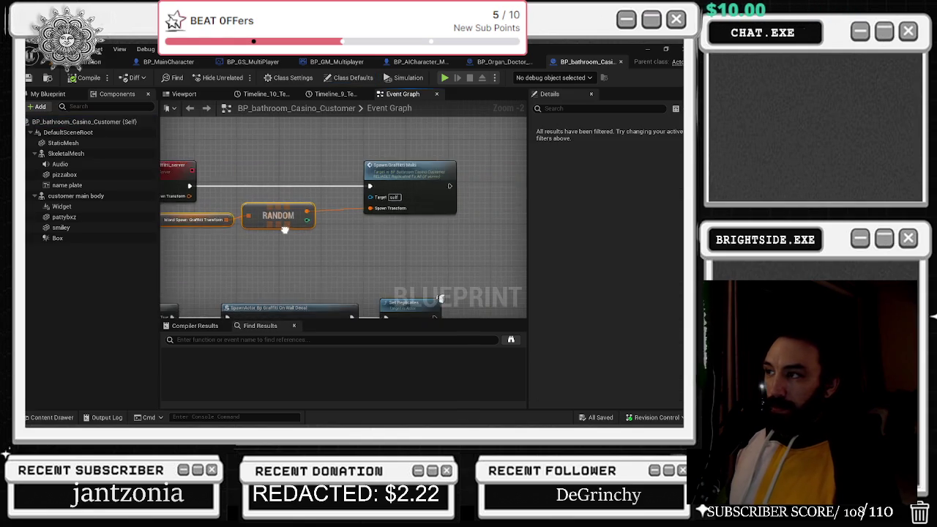
pyautogui.click(512, 62)
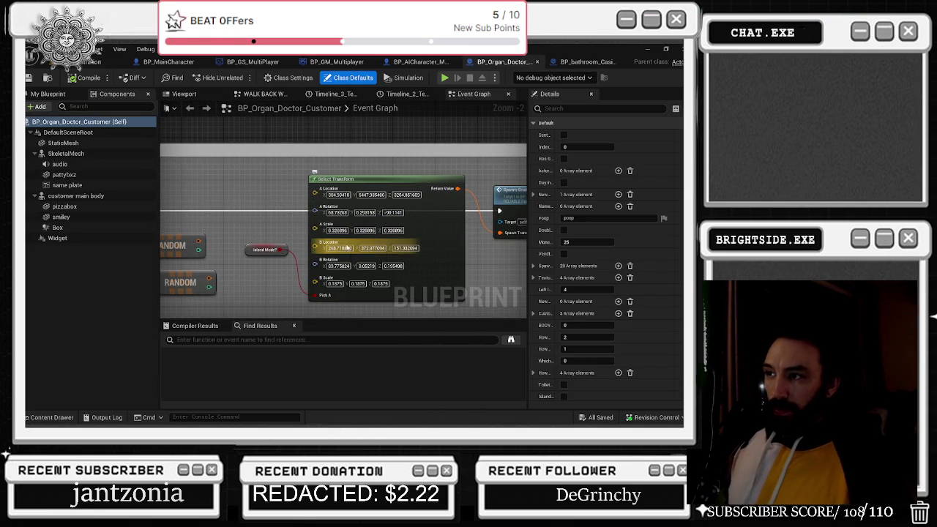
pyautogui.click(339, 195)
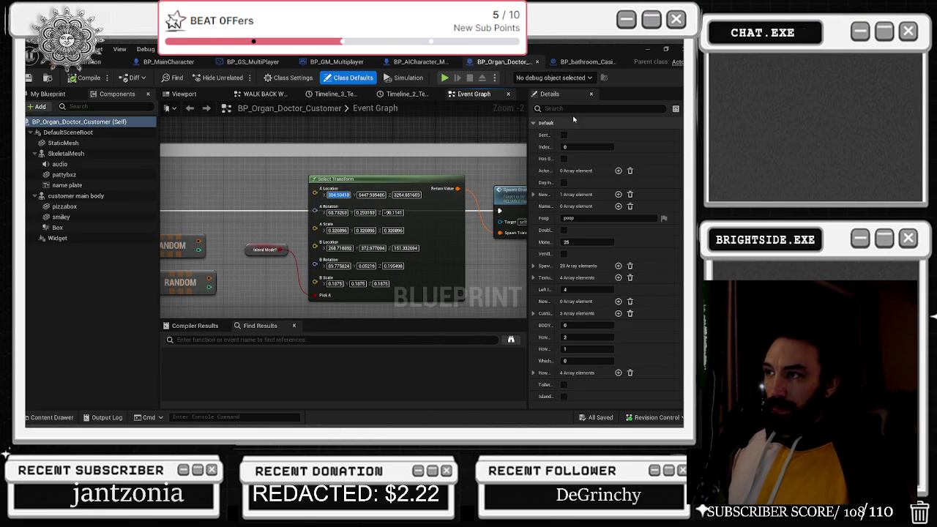
pyautogui.click(586, 62)
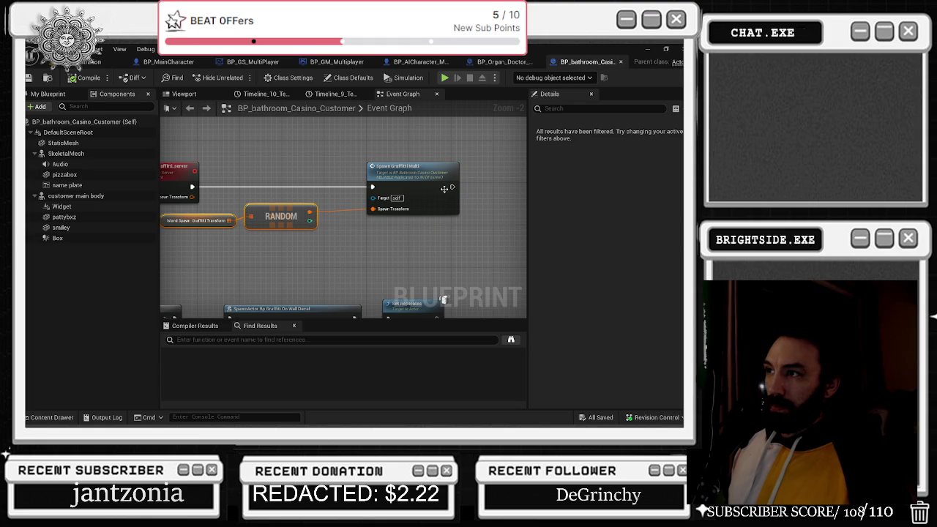
pyautogui.rightClick(388, 210)
pyautogui.click(416, 247)
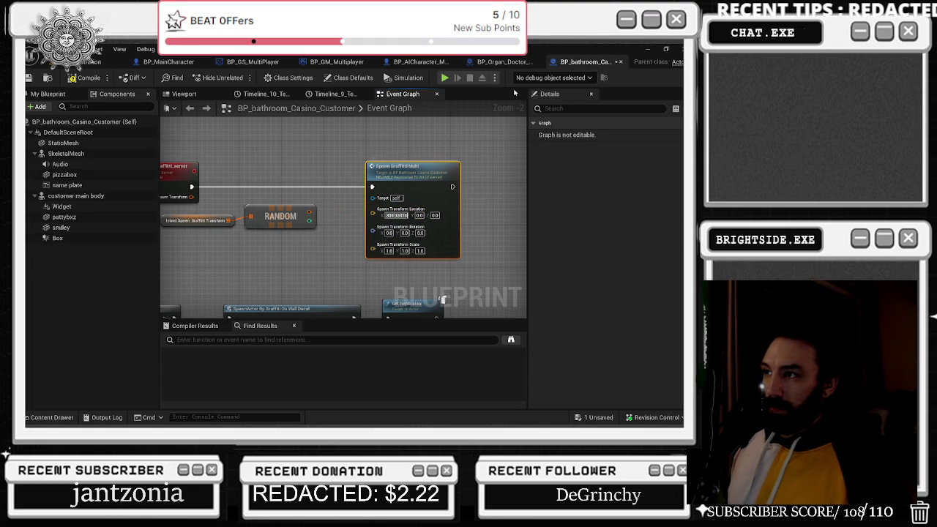
# - Copy the Organ Doctor location into the split fields: Y 6447.385486 and Z 3254
pyautogui.click(503, 62)
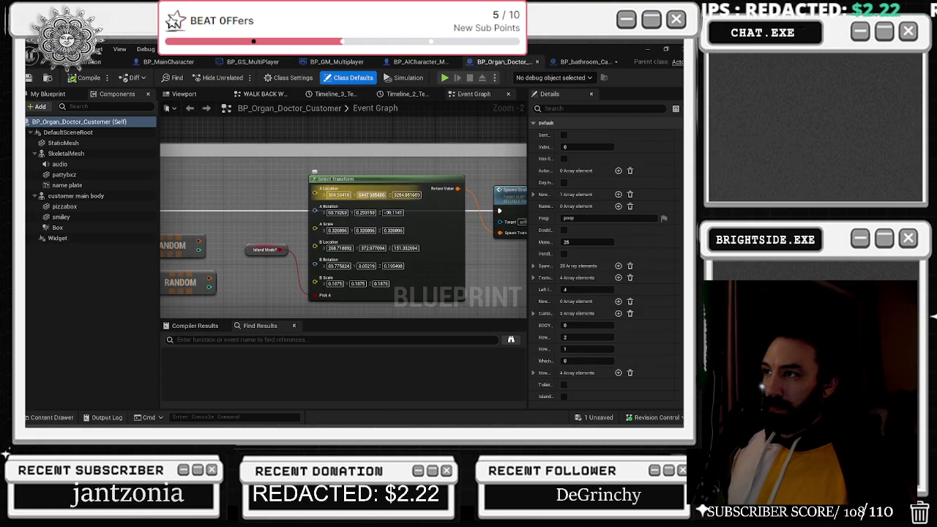
pyautogui.hotkey('ctrl', 'Tab')
pyautogui.press('Tab')
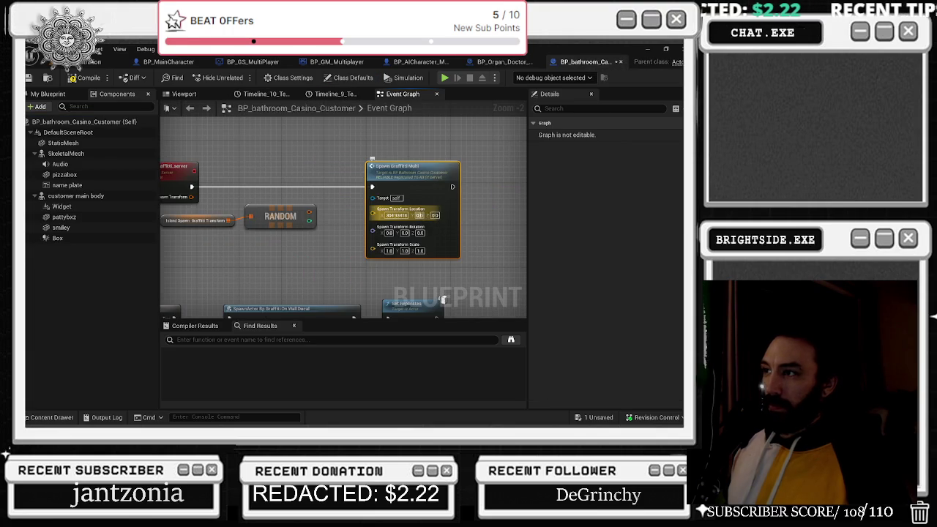
pyautogui.write('6447.385486')
pyautogui.press('Tab')
pyautogui.write('3254')
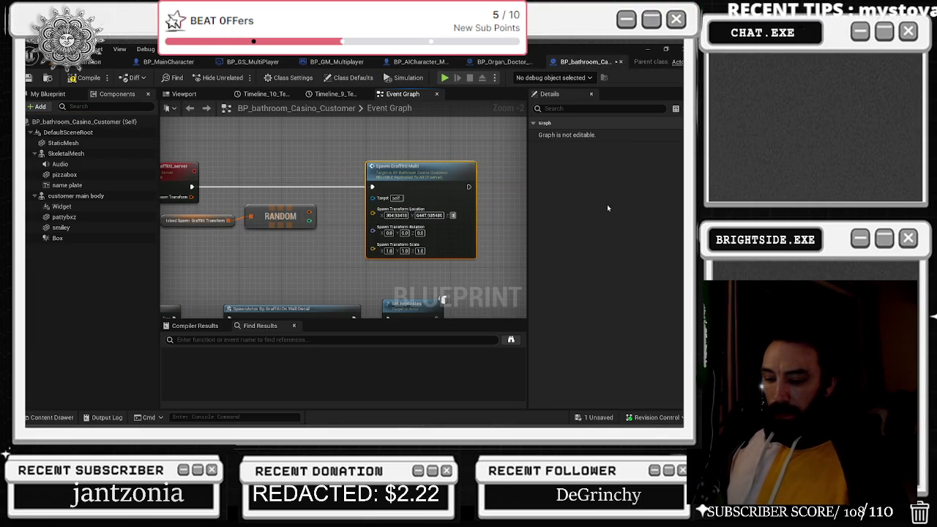
# - Enter spawn rotation X 68.73263 and Y 0.28 from the Organ Doctor transform
pyautogui.click(502, 62)
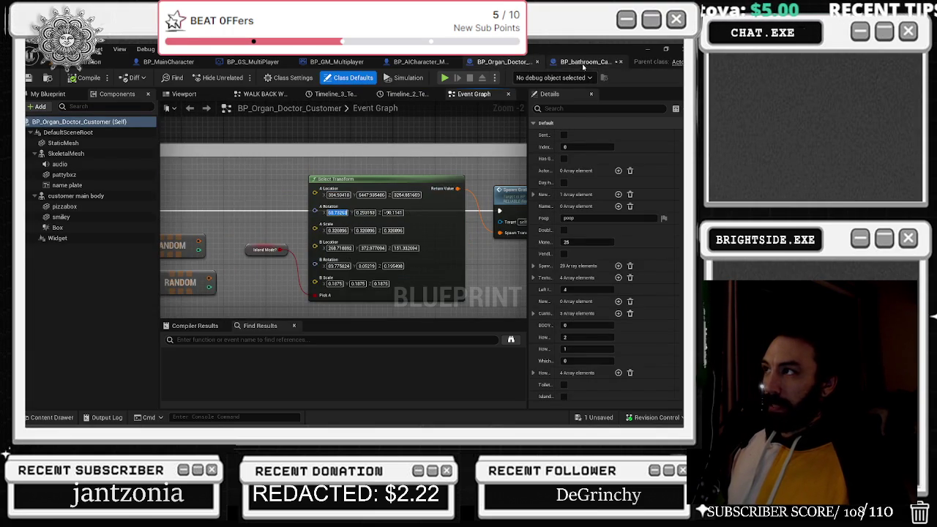
pyautogui.click(582, 62)
pyautogui.click(388, 232)
pyautogui.write('68.73263')
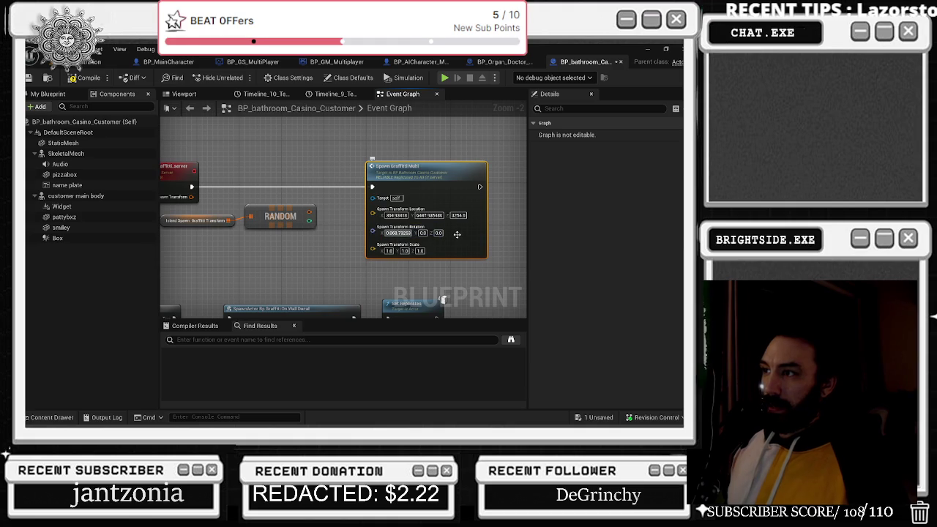
pyautogui.press('Tab')
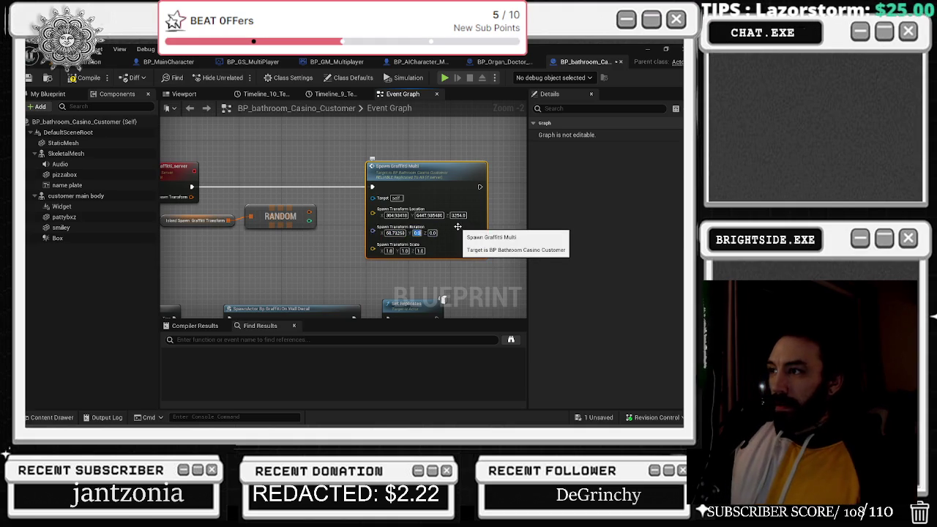
pyautogui.write('0.289')
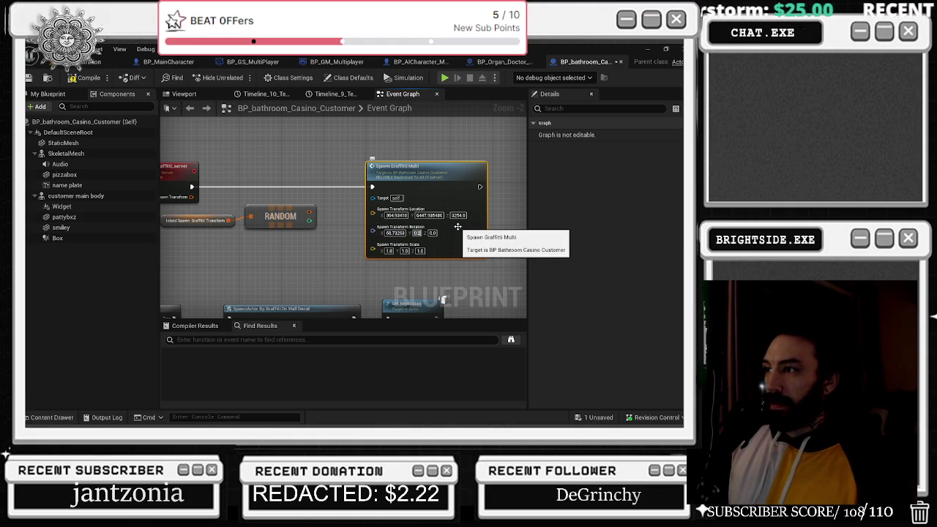
pyautogui.press('BackSpace')
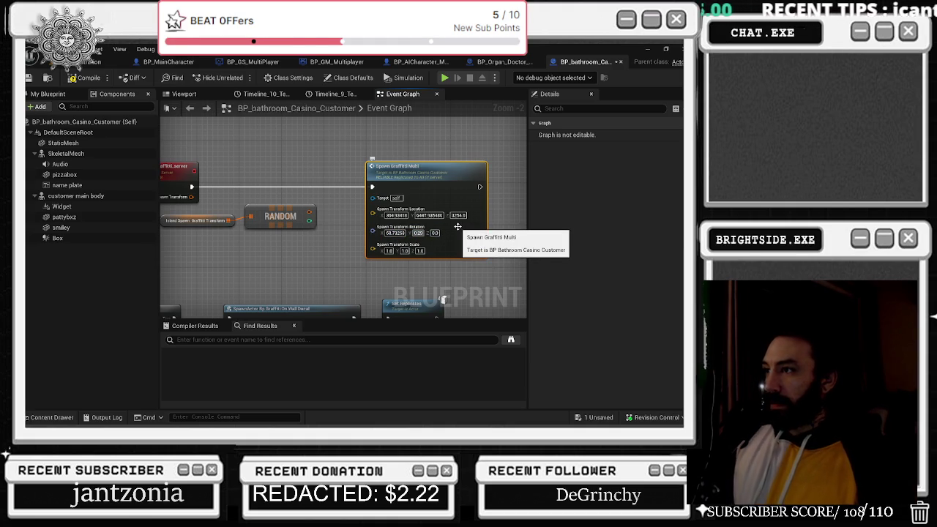
# - Set spawn rotation Z to -90.11 and scale to 0.320896, copied from the Organ Doctor
pyautogui.click(502, 61)
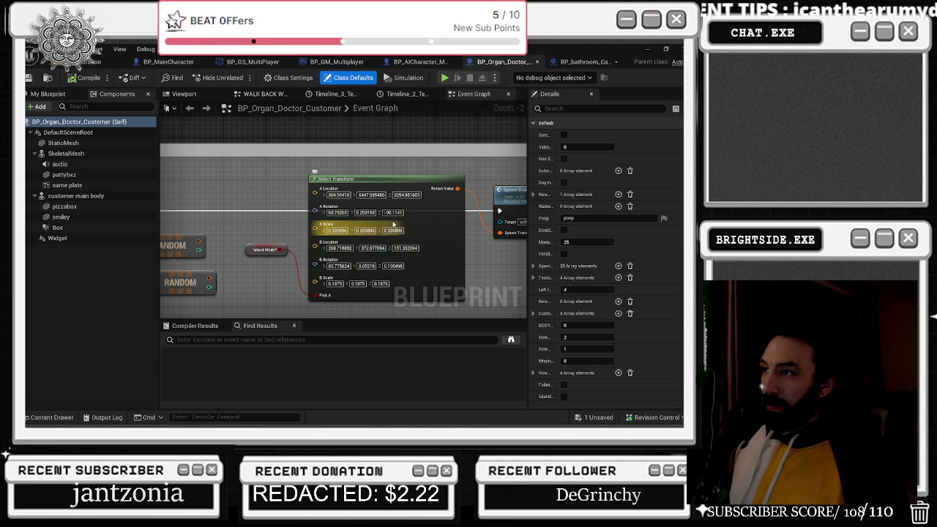
pyautogui.click(393, 230)
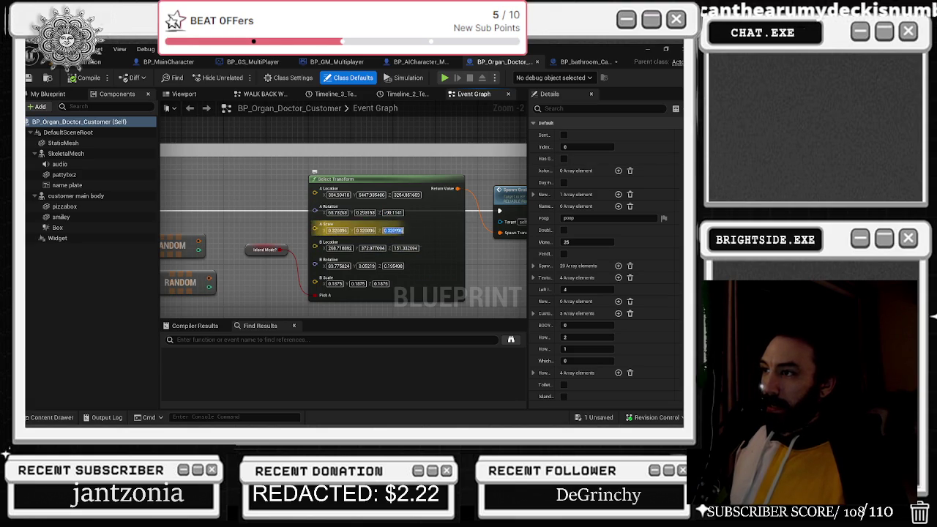
pyautogui.click(583, 62)
pyautogui.write('-30')
pyautogui.press('Return')
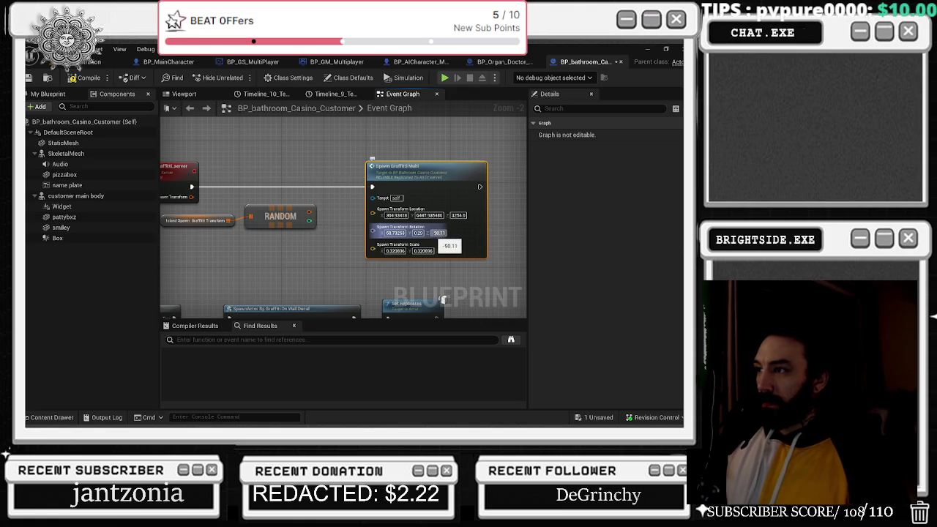
pyautogui.click(422, 140)
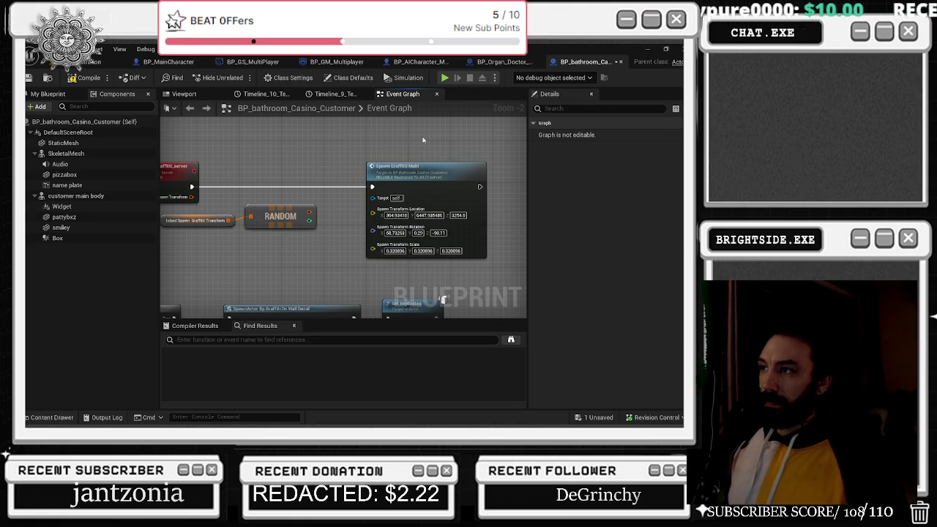
# - Compile the casino customer Blueprint, zoom out the graph, and switch to the YouTube browser window
pyautogui.click(82, 78)
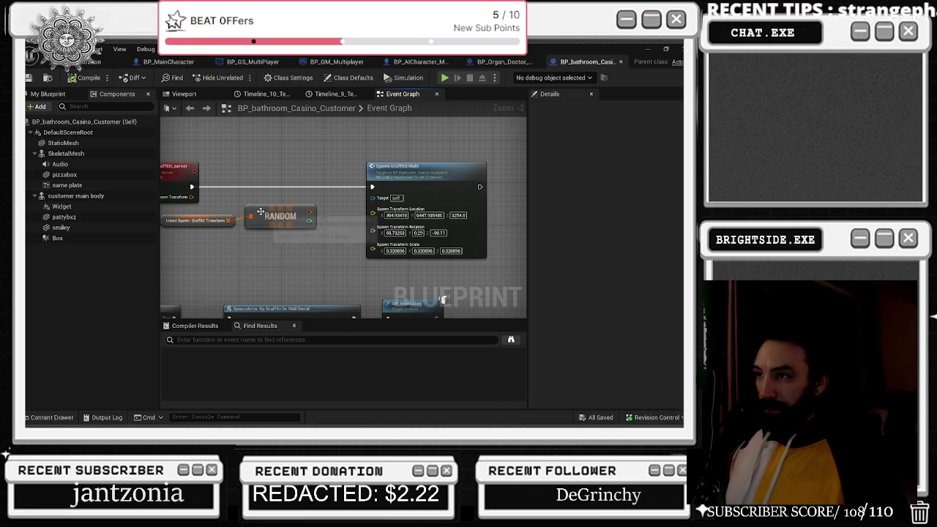
pyautogui.scroll(-2, 259, 211)
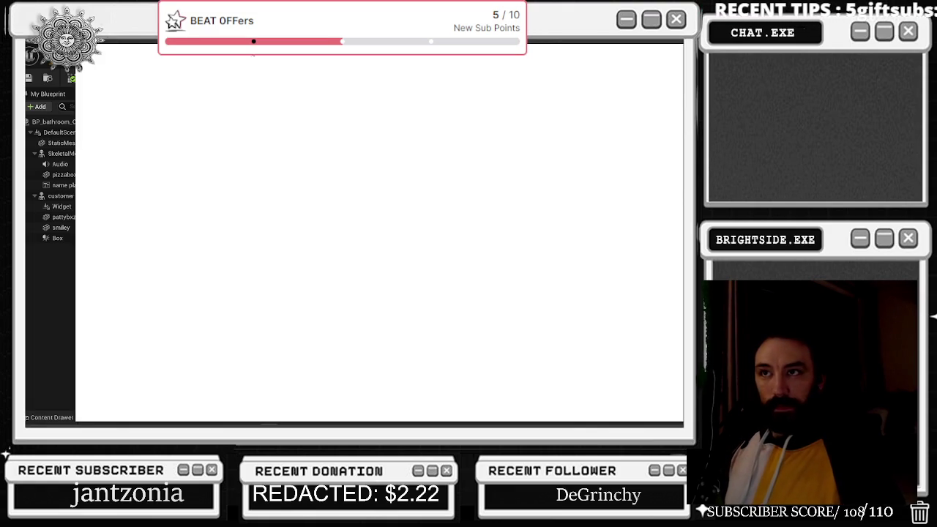
pyautogui.hotkey('alt', 'Tab')
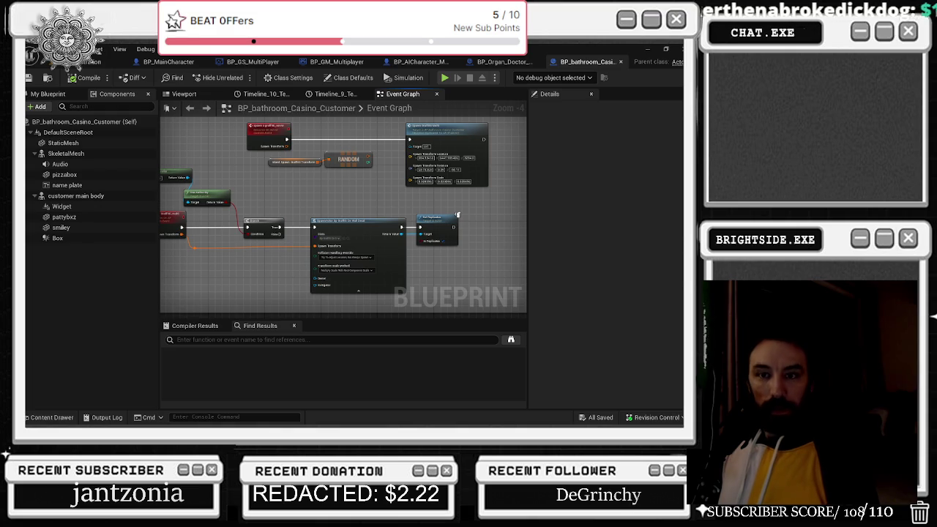
pyautogui.hotkey('alt', 'Tab')
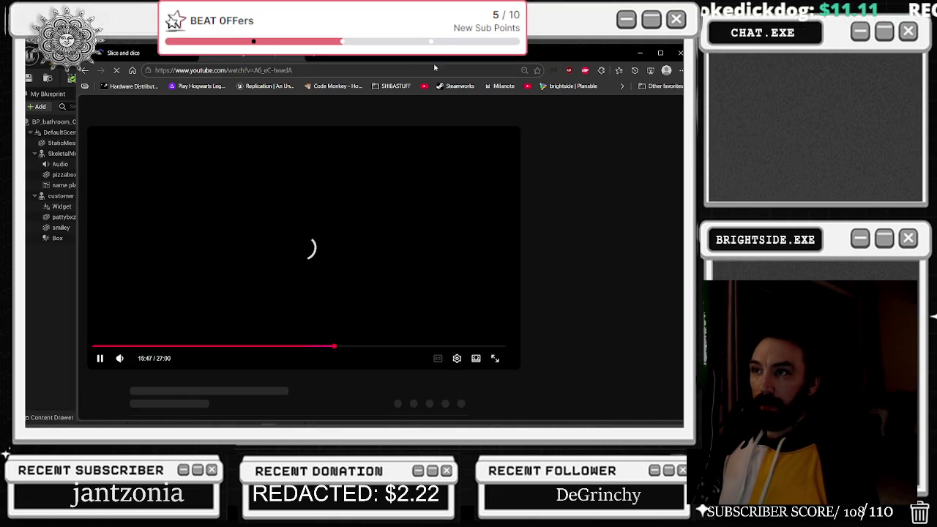
# - End the Microsoft Edge process in Task Manager to free memory
pyautogui.click(295, 57)
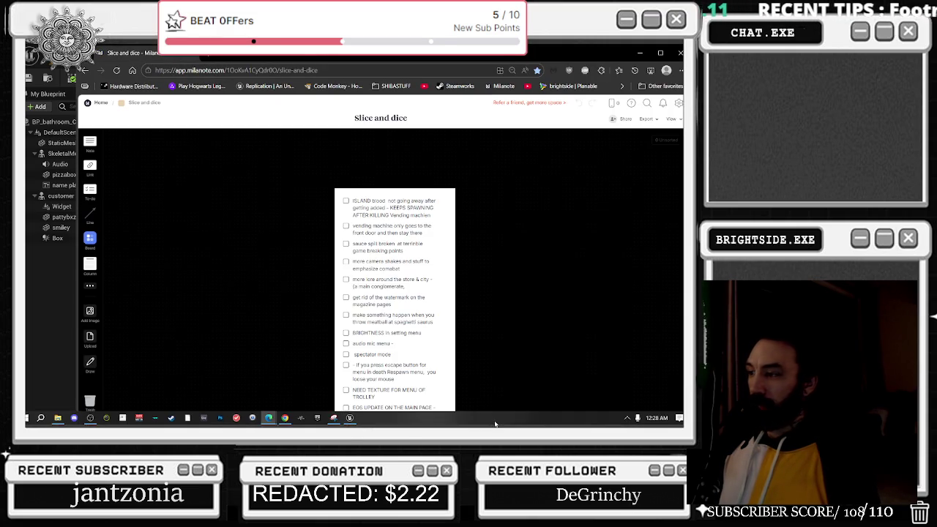
pyautogui.rightClick(496, 418)
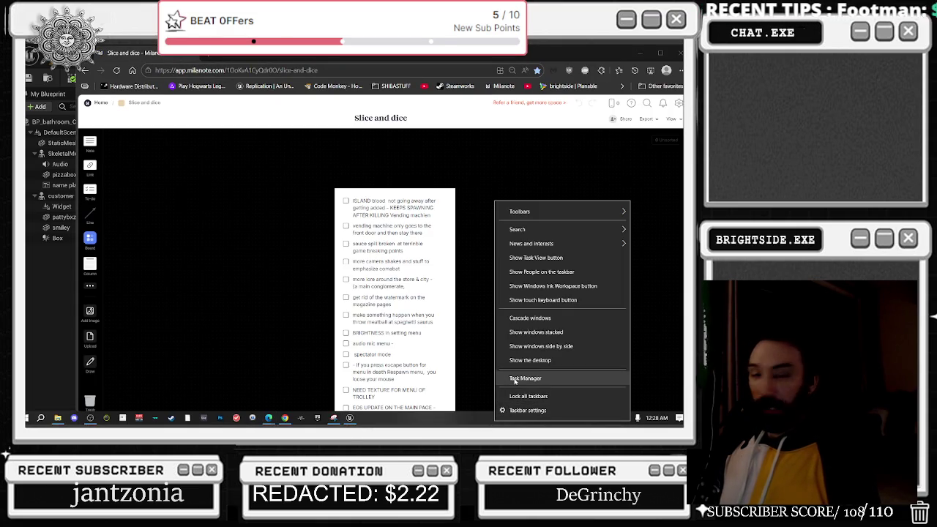
pyautogui.click(515, 380)
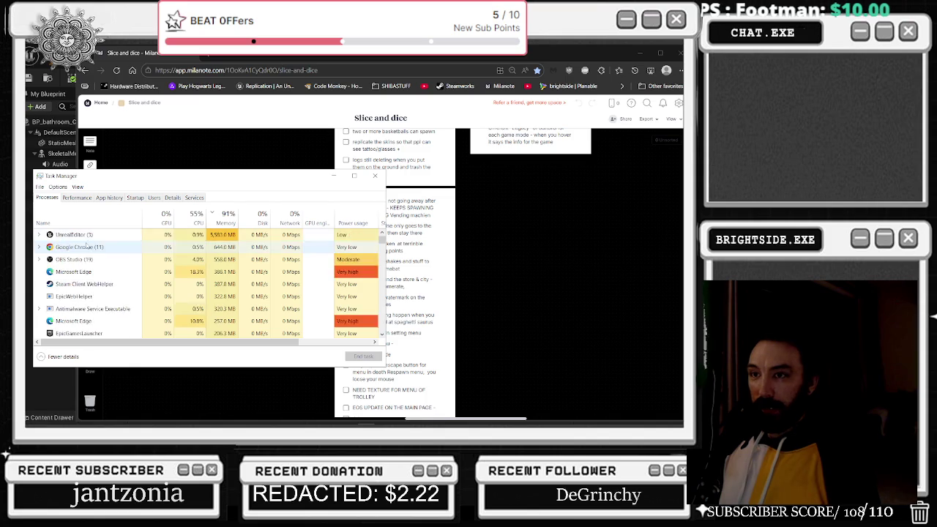
pyautogui.click(77, 246)
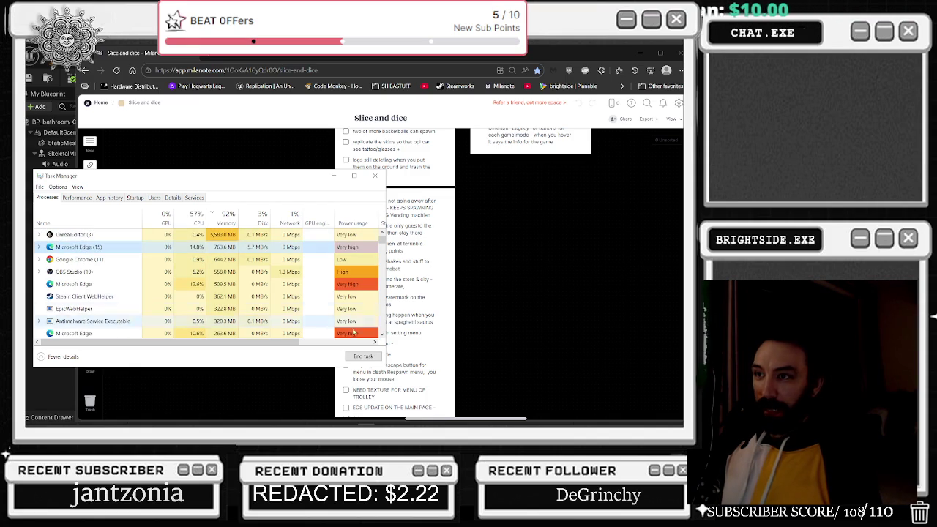
pyautogui.click(368, 358)
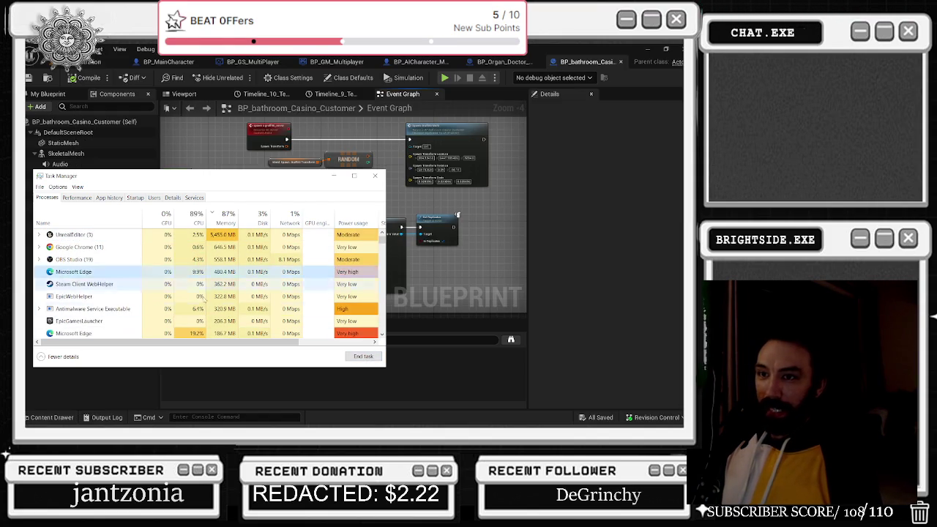
# - Quit two background tray apps from the hidden icons and return to Unreal Editor
pyautogui.click(84, 271)
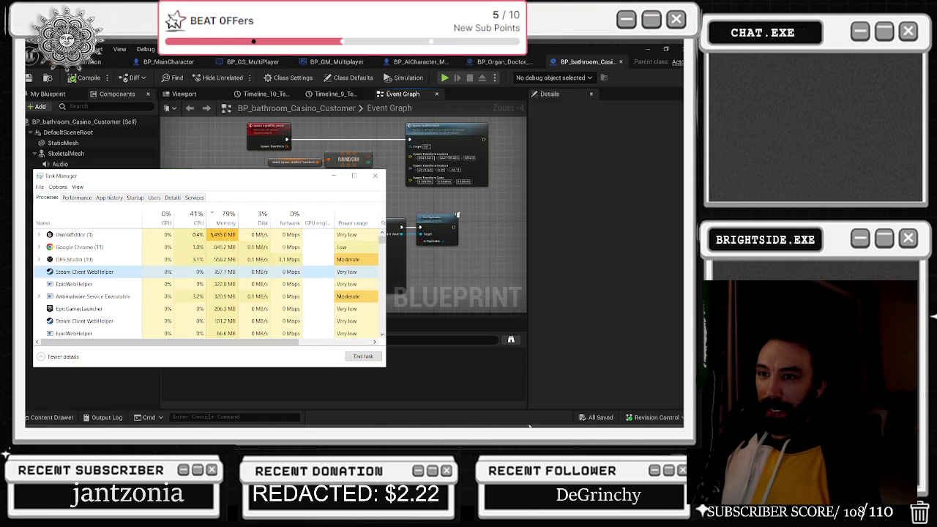
pyautogui.press('super+d')
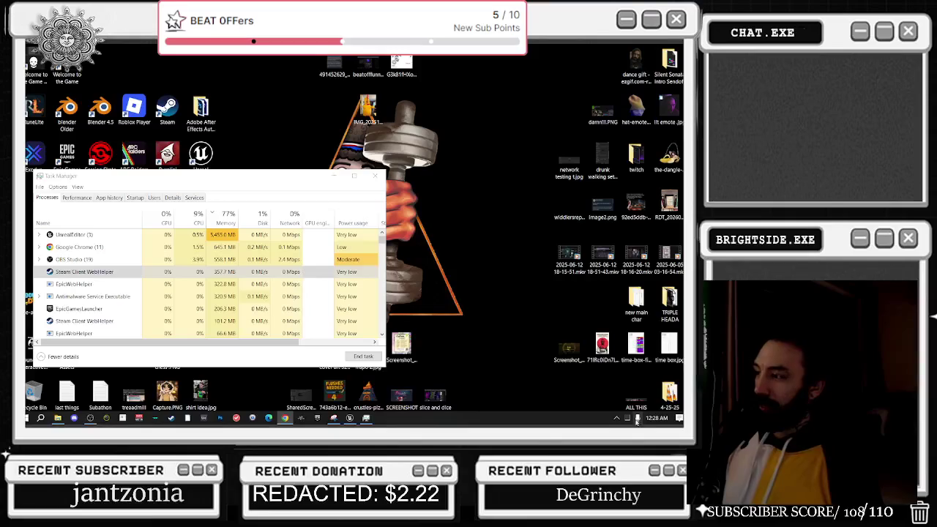
pyautogui.click(627, 417)
pyautogui.rightClick(628, 385)
pyautogui.press('Escape')
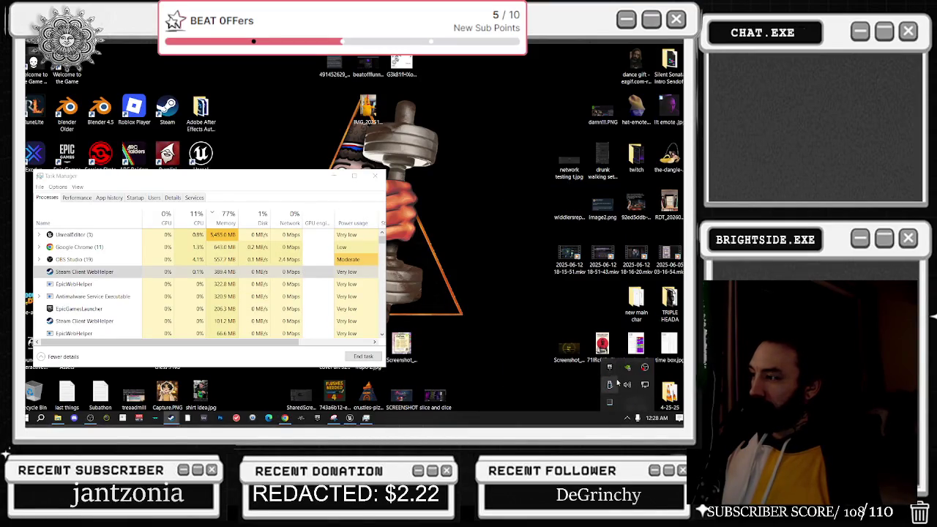
pyautogui.rightClick(609, 369)
pyautogui.click(613, 374)
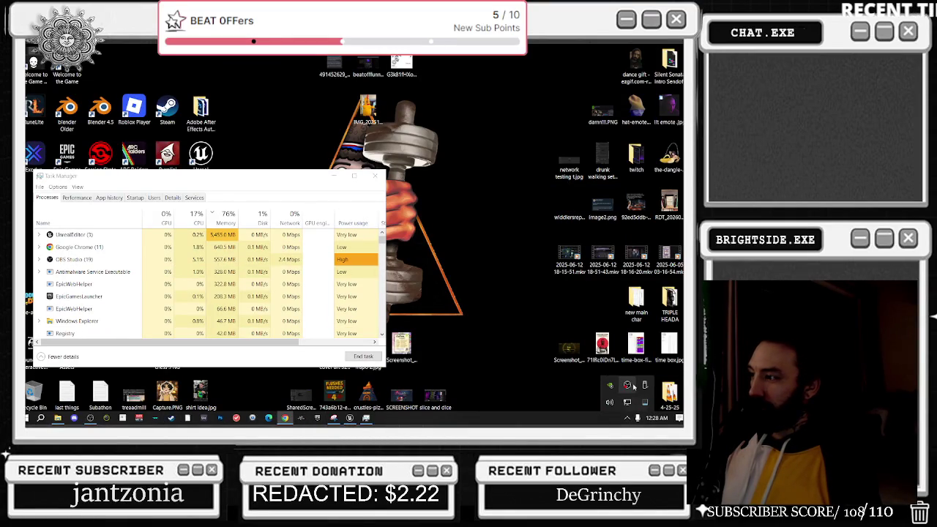
pyautogui.rightClick(615, 386)
pyautogui.click(623, 390)
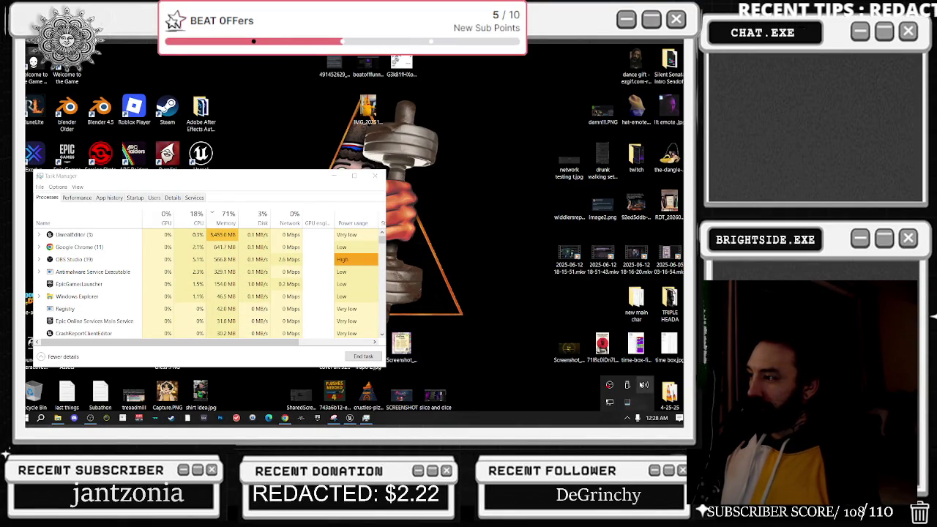
pyautogui.click(349, 418)
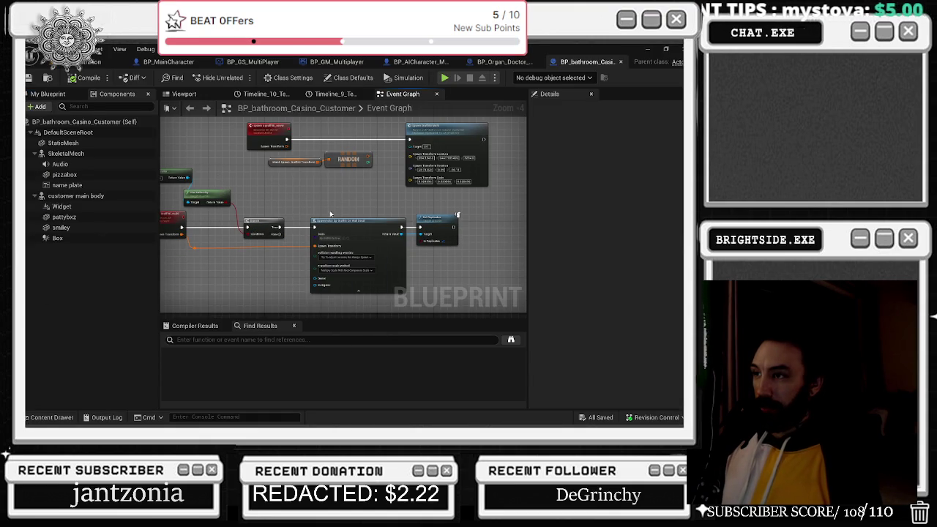
# - Zoom around the SpawnActor graffiti node, then go back to the Badaboom_Pizza_sim level tab
pyautogui.scroll(2, 390, 192)
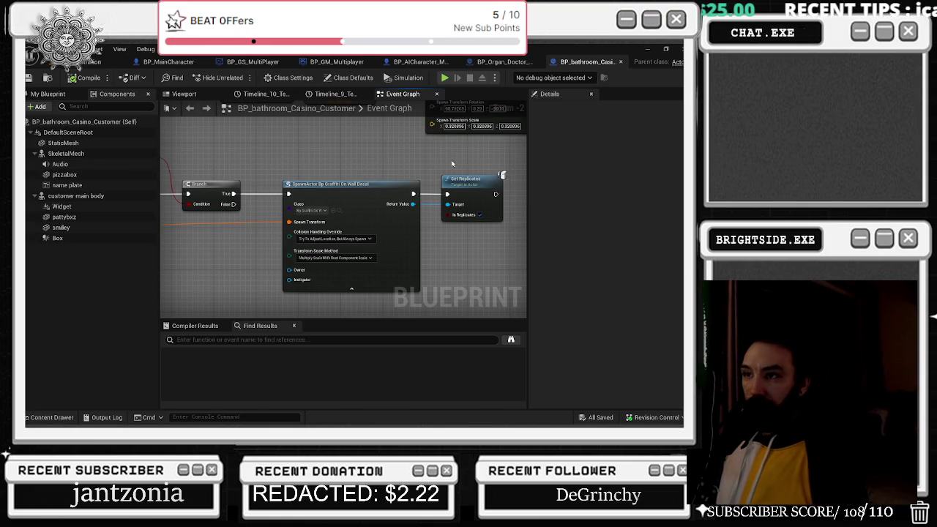
pyautogui.scroll(-2, 339, 158)
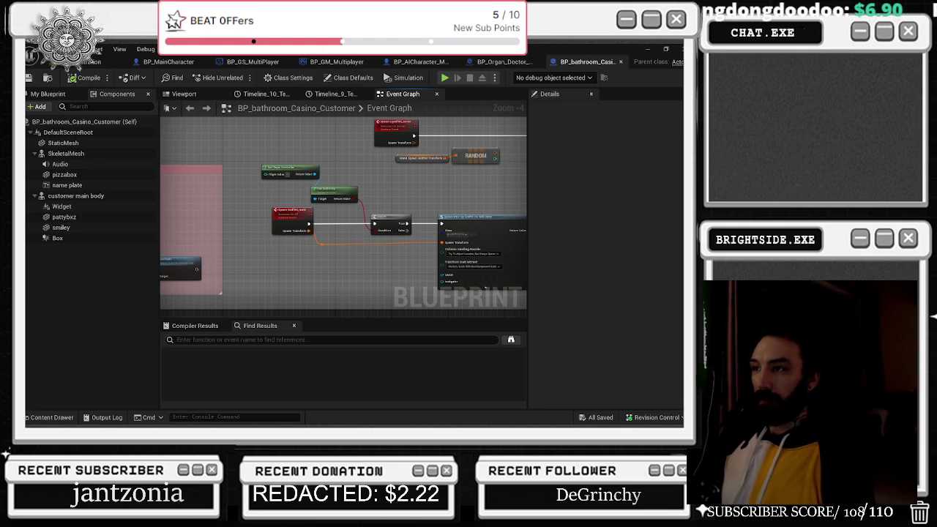
pyautogui.click(95, 61)
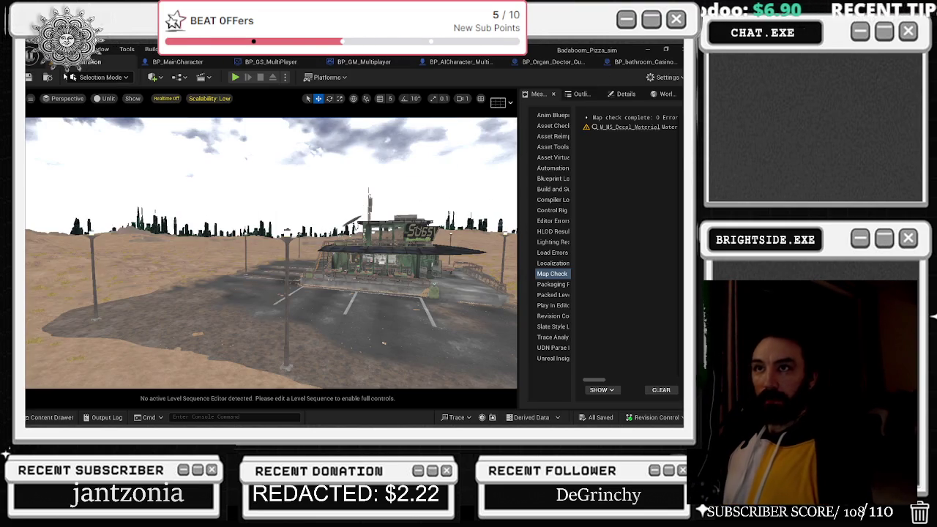
# - Save the level, then inspect and nudge the Select node in BP_GS_MultiPlayer's graffiti spawning
pyautogui.hotkey('ctrl', 's')
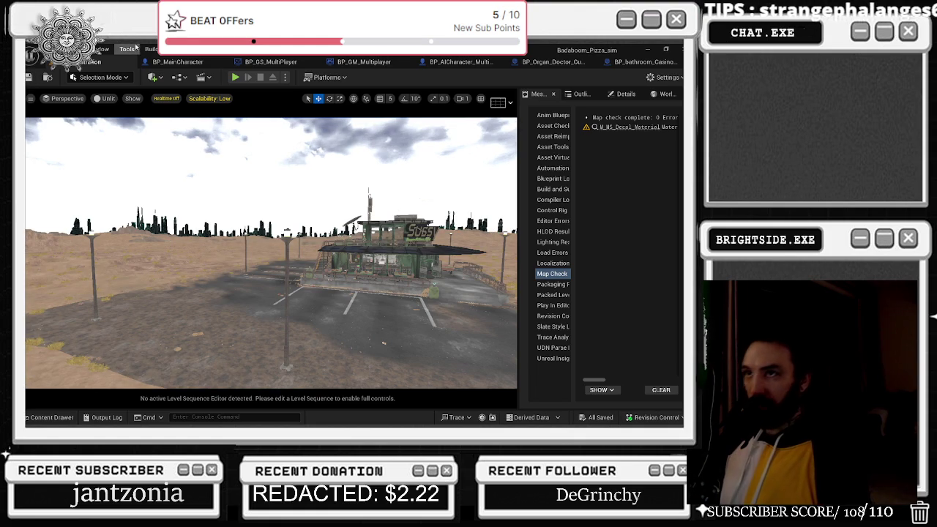
pyautogui.click(167, 63)
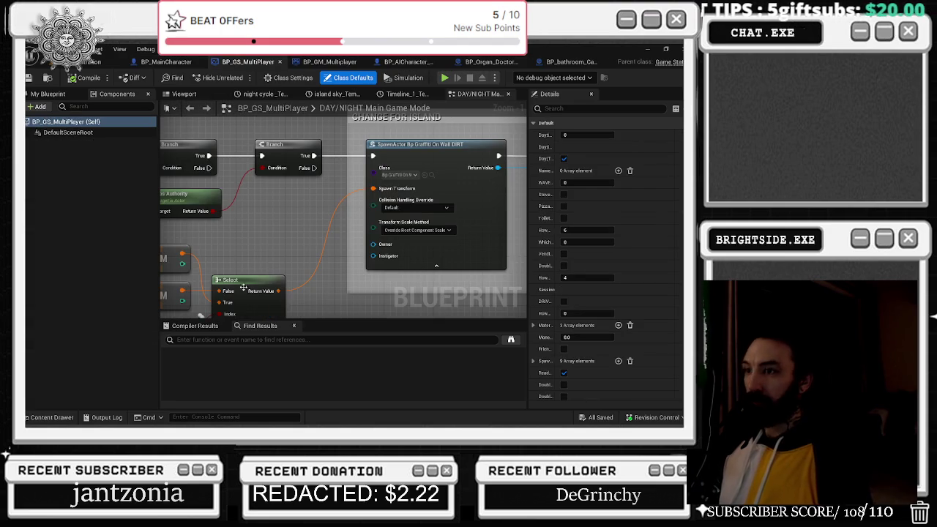
pyautogui.click(249, 286)
pyautogui.moveTo(256, 258)
pyautogui.mouseDown()
pyautogui.moveTo(338, 202)
pyautogui.moveTo(93, 231)
pyautogui.mouseUp()
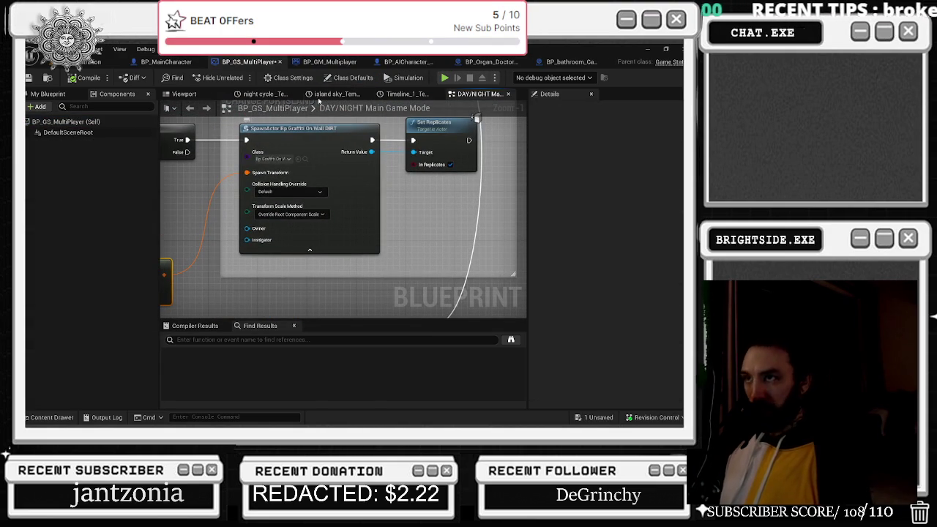
pyautogui.click(492, 62)
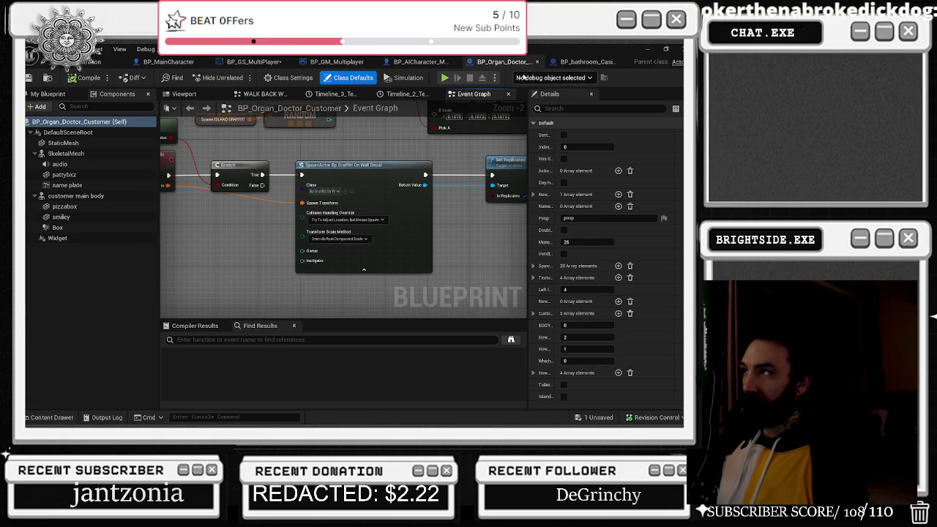
# - Review the bathroom casino customer's graph and compile the Blueprint
pyautogui.click(572, 63)
pyautogui.scroll(6, 385, 285)
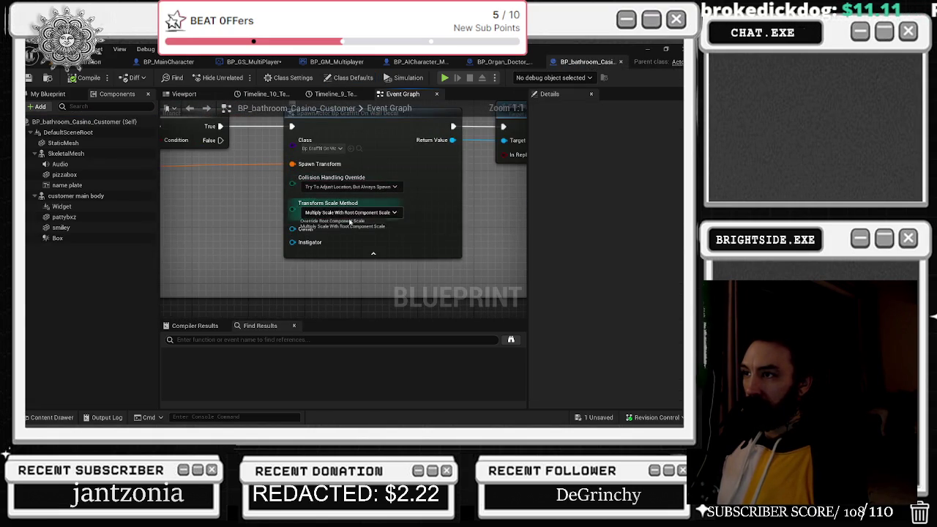
pyautogui.scroll(-1, 248, 277)
pyautogui.scroll(-3, 248, 277)
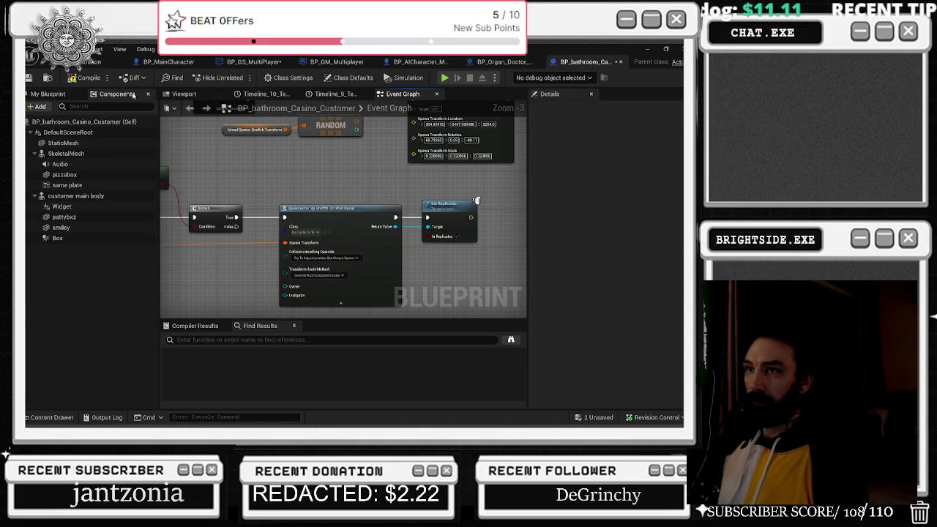
pyautogui.click(84, 78)
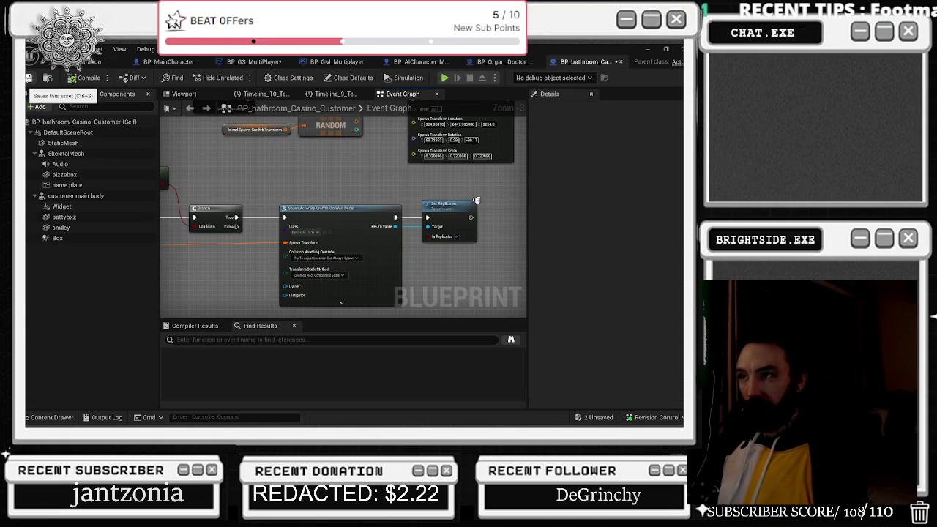
# - Search the Blueprint for 'graffiti' to list graffiti references, then close its tab
pyautogui.click(243, 341)
pyautogui.write('graffiti')
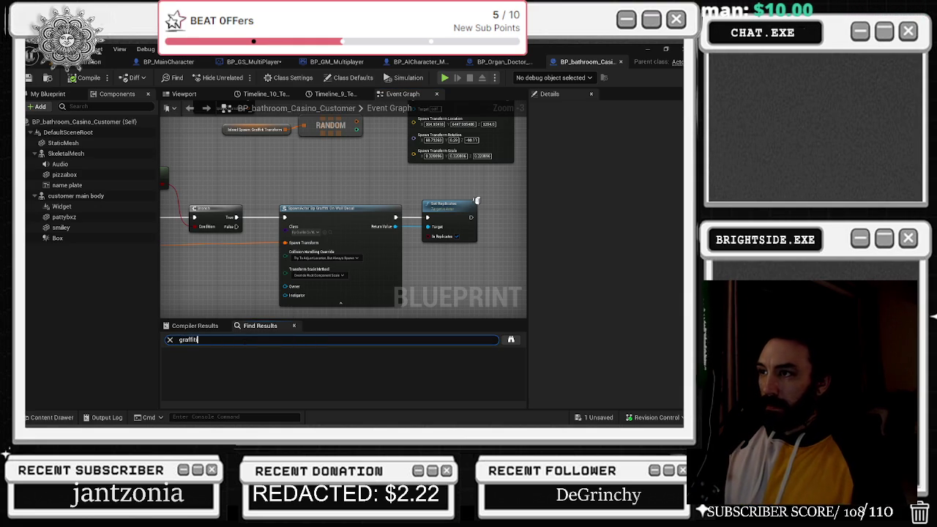
pyautogui.press('Return')
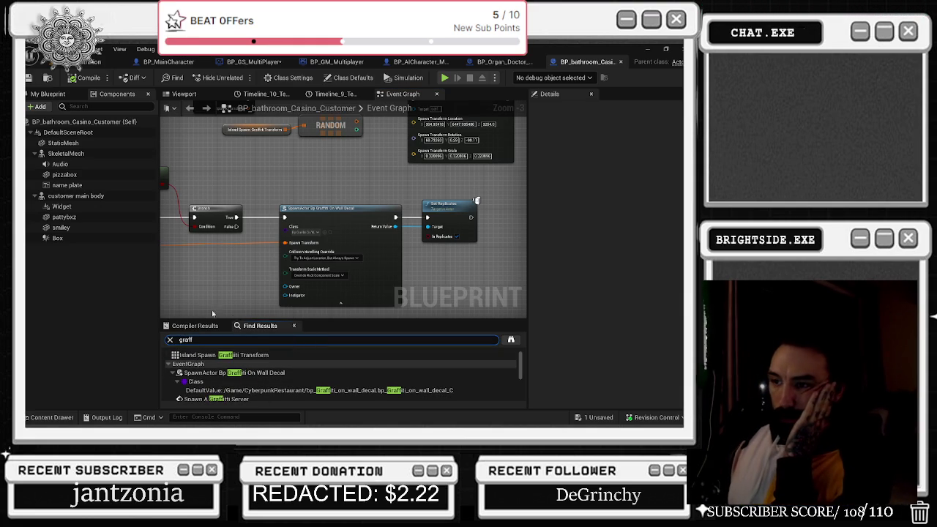
pyautogui.scroll(-1, 254, 373)
pyautogui.scroll(-3, 254, 373)
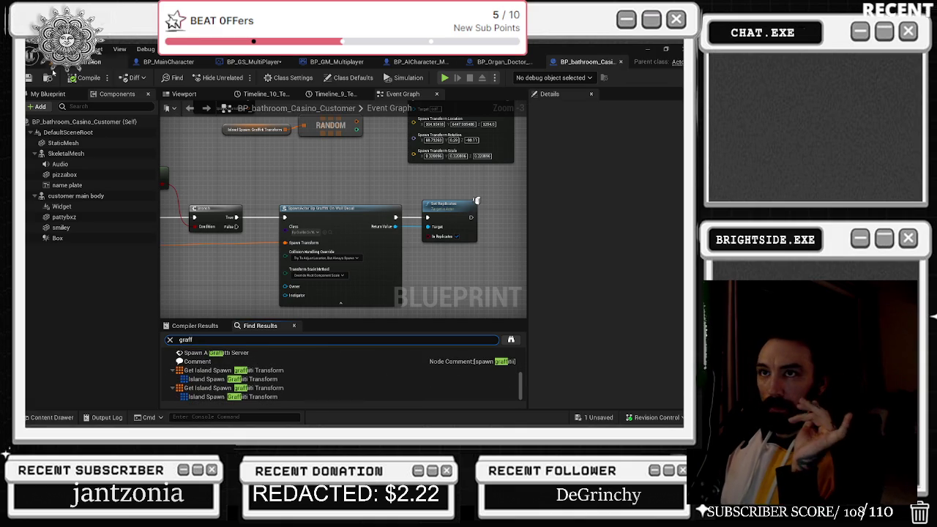
pyautogui.click(620, 61)
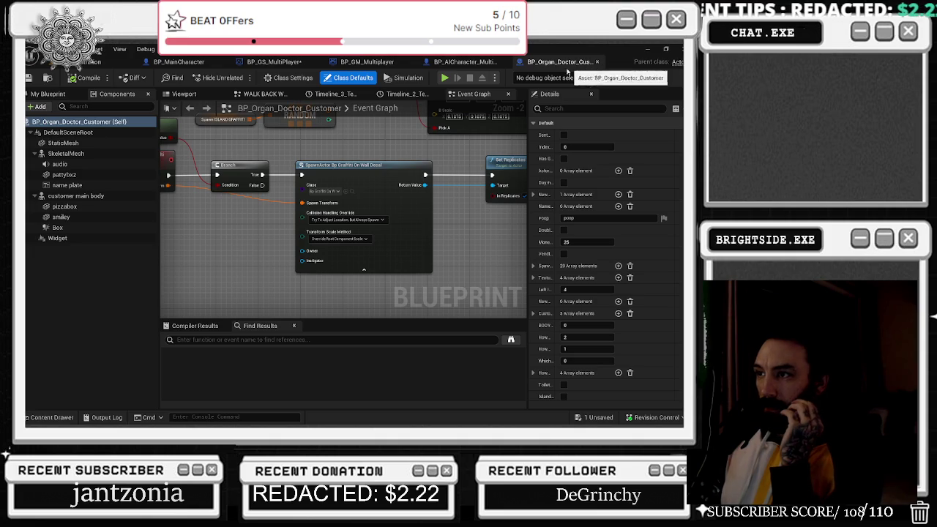
# - Search the Content Drawer for 'customer', check BP_DRIVE_THROUGH_CUSTOMER, and close it and the Organ Doctor tab
pyautogui.hotkey('ctrl', 'space')
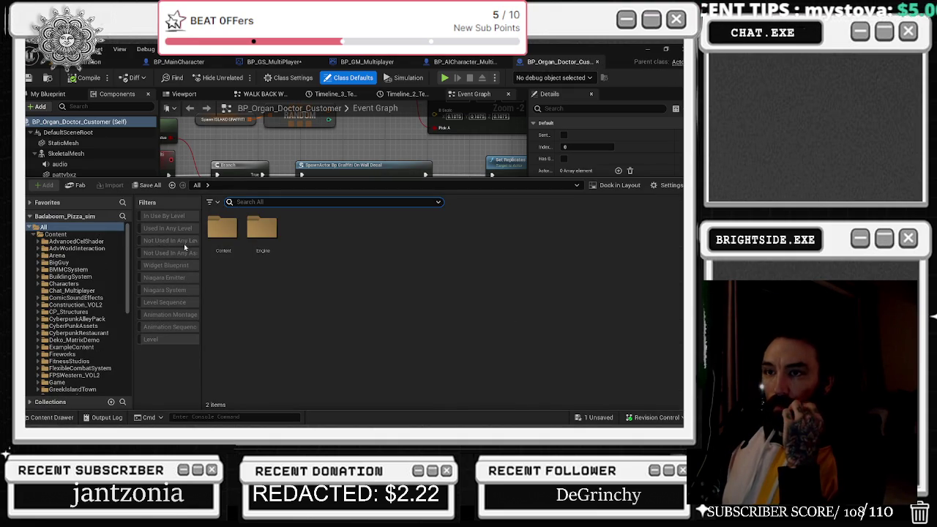
pyautogui.write('customer')
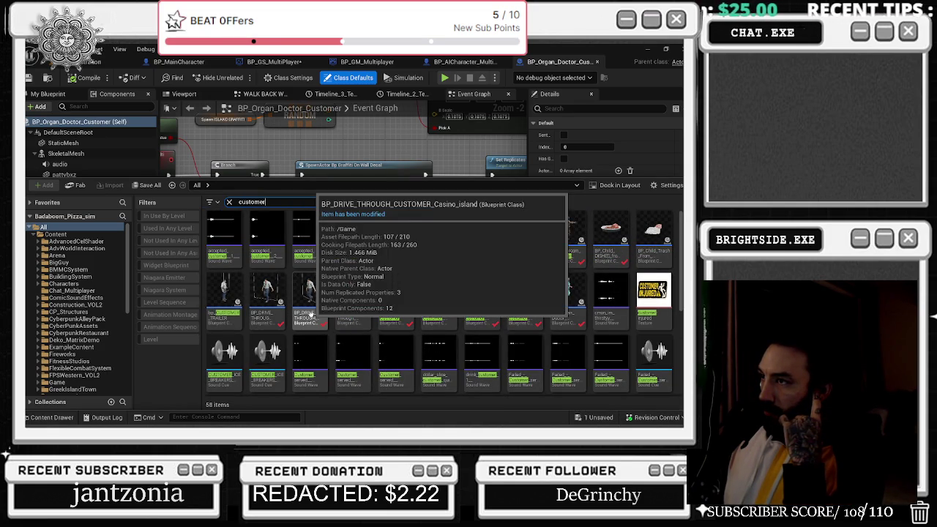
pyautogui.click(263, 311)
pyautogui.doubleClick(264, 311)
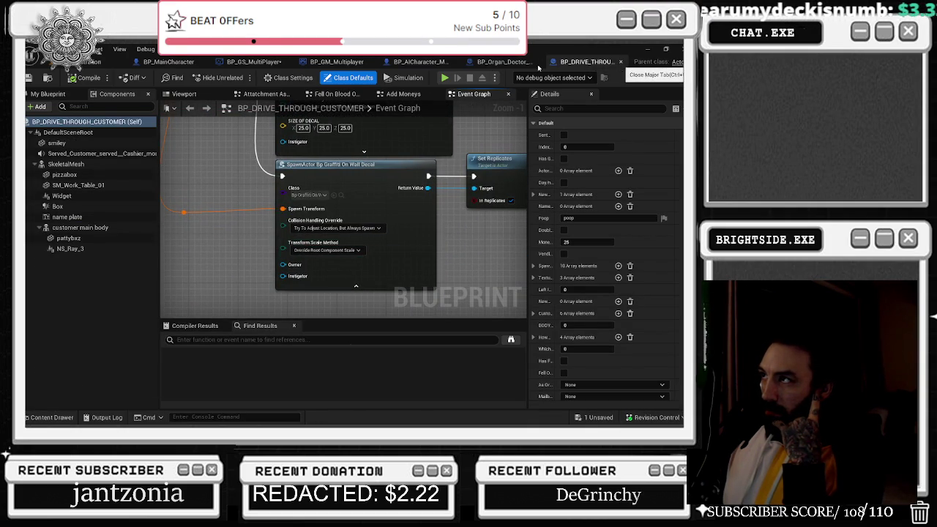
pyautogui.click(620, 62)
pyautogui.click(597, 64)
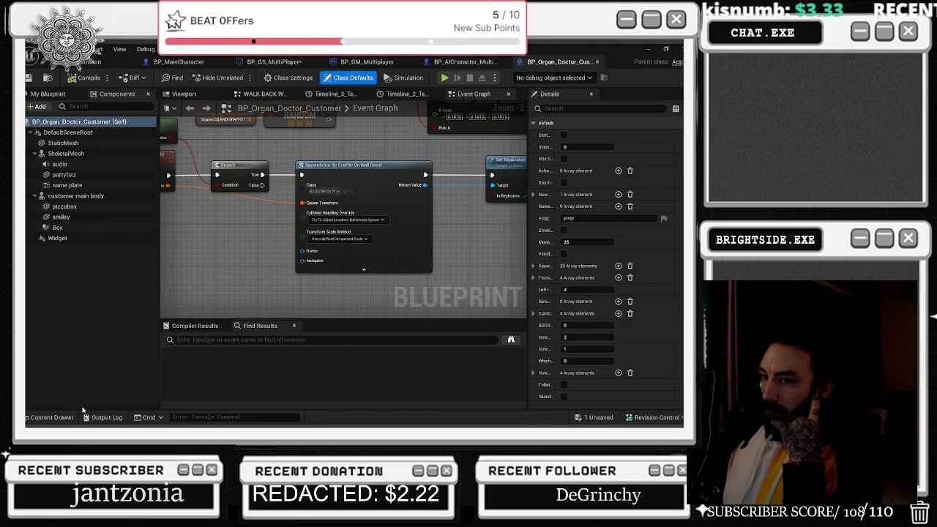
# - Open and close BP_DRIVE_THROUGH_CUSTOMER_Casino_island to check its graffiti spawning
pyautogui.click(44, 417)
pyautogui.click(317, 298)
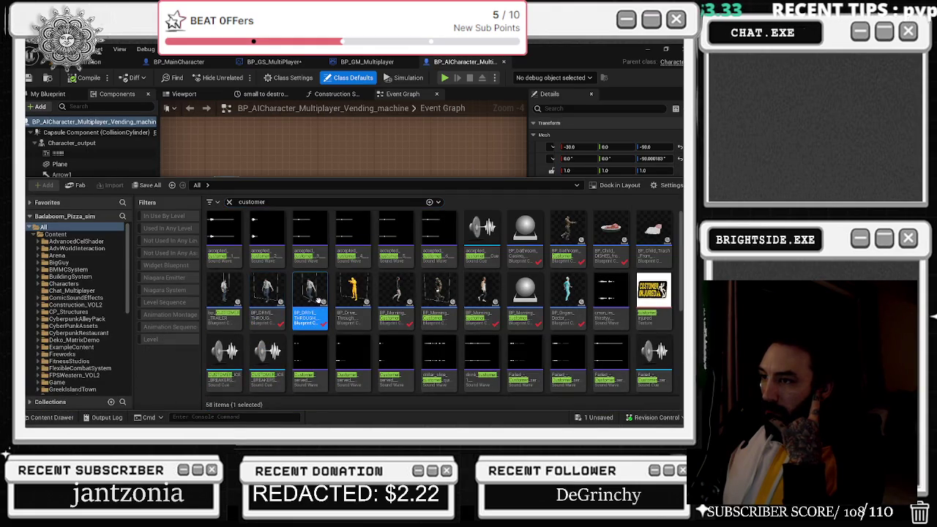
pyautogui.doubleClick(320, 302)
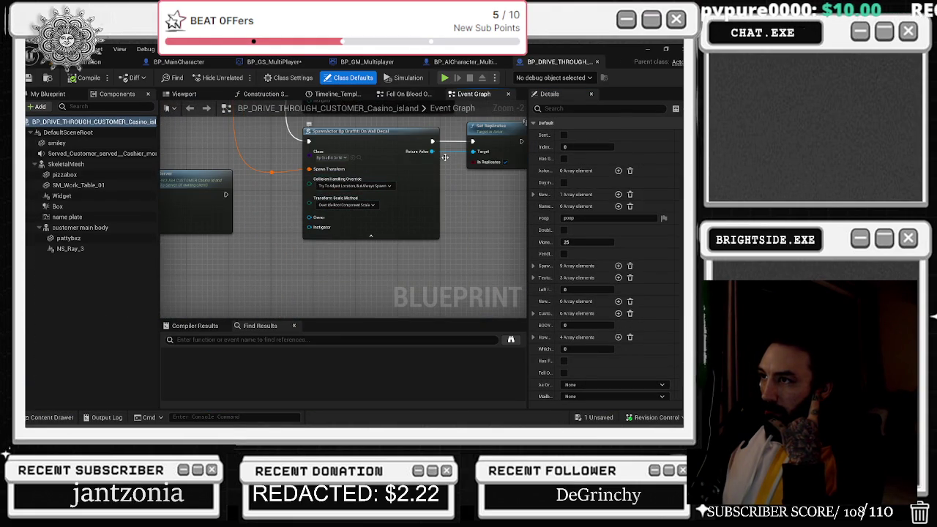
pyautogui.click(596, 61)
pyautogui.hotkey('ctrl', 'space')
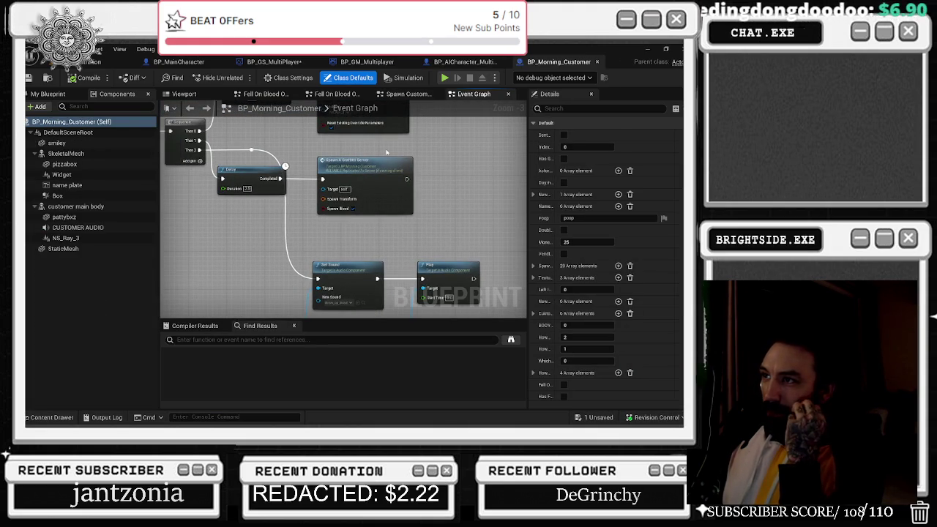
# - Inspect the graffiti spawn logic in BP_Morning_Customer and BP_Morning_customer_Delivery, closing each
pyautogui.doubleClick(382, 160)
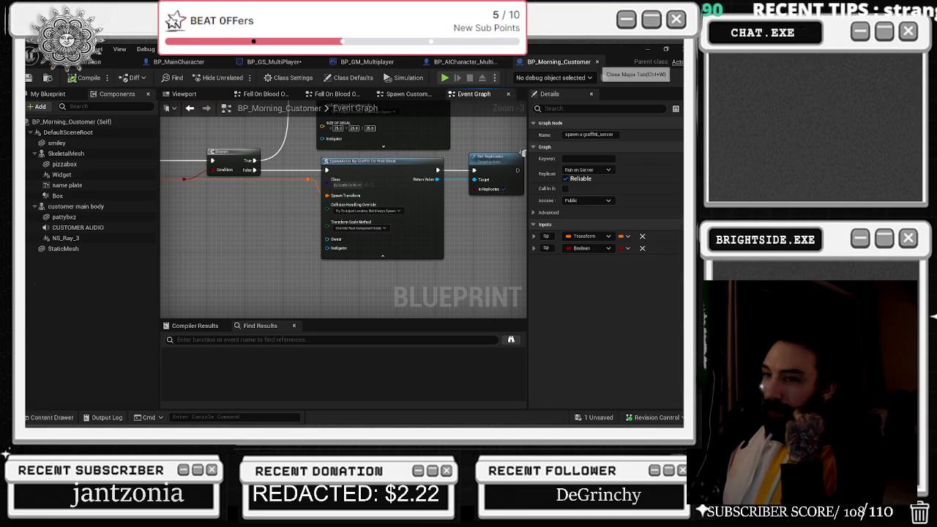
pyautogui.click(598, 63)
pyautogui.click(52, 417)
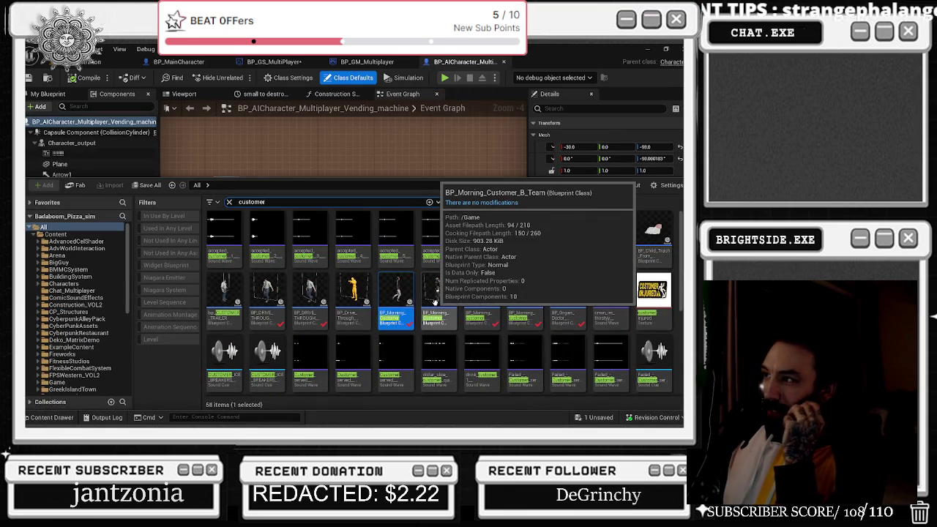
pyautogui.click(436, 302)
pyautogui.moveTo(563, 237)
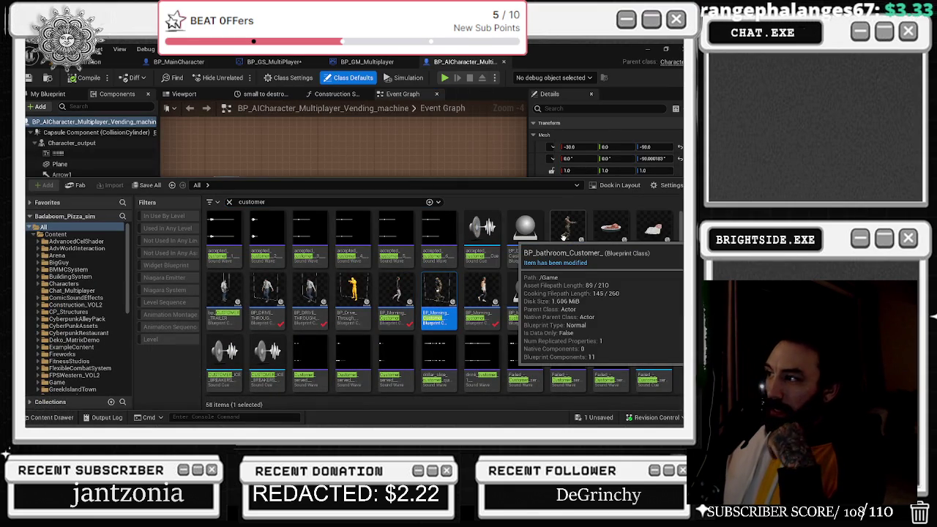
pyautogui.doubleClick(473, 302)
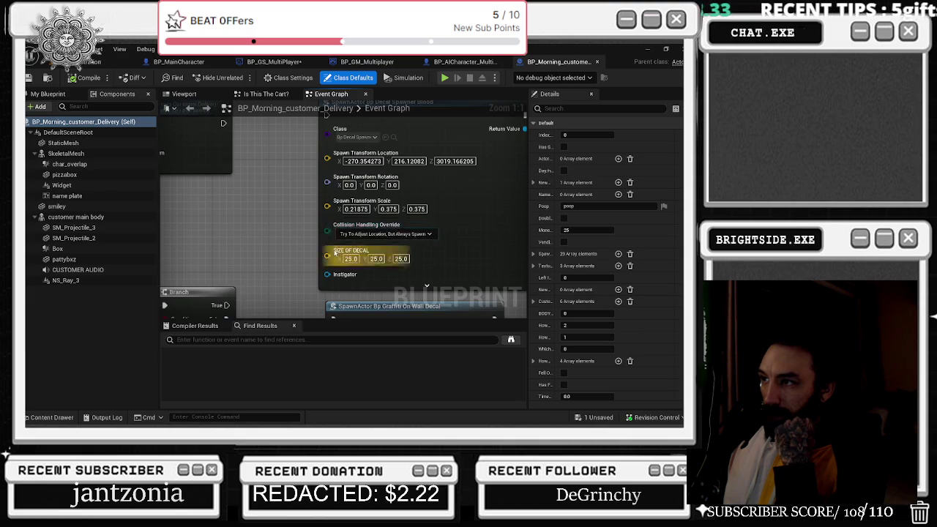
pyautogui.click(597, 61)
# - Open and close BP_Morning_customer_Retirment and BP_Organ_Doctor_Customer to review their graffiti logic
pyautogui.hotkey('ctrl', 'space')
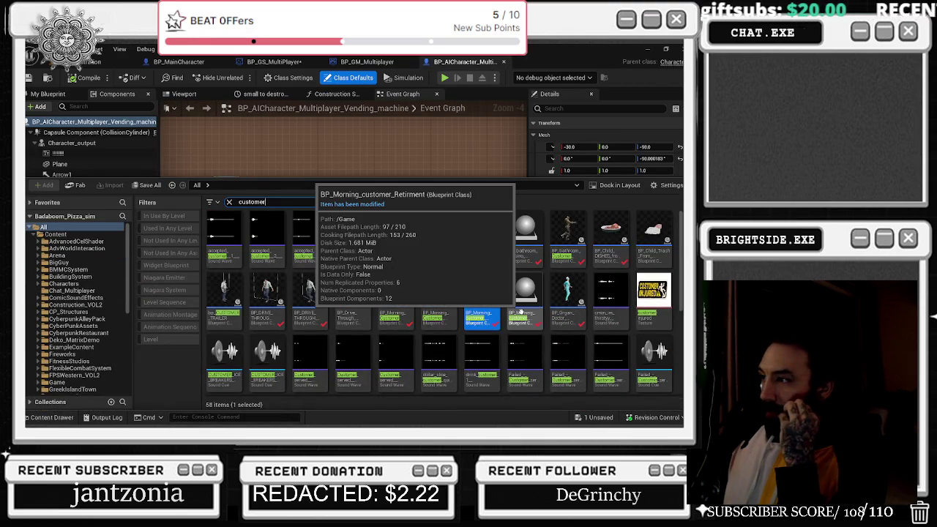
pyautogui.click(521, 312)
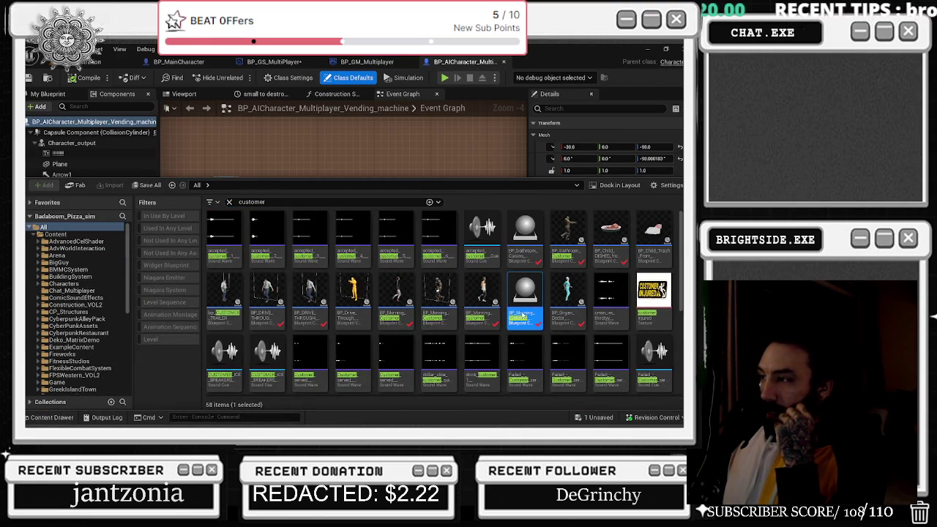
pyautogui.doubleClick(521, 314)
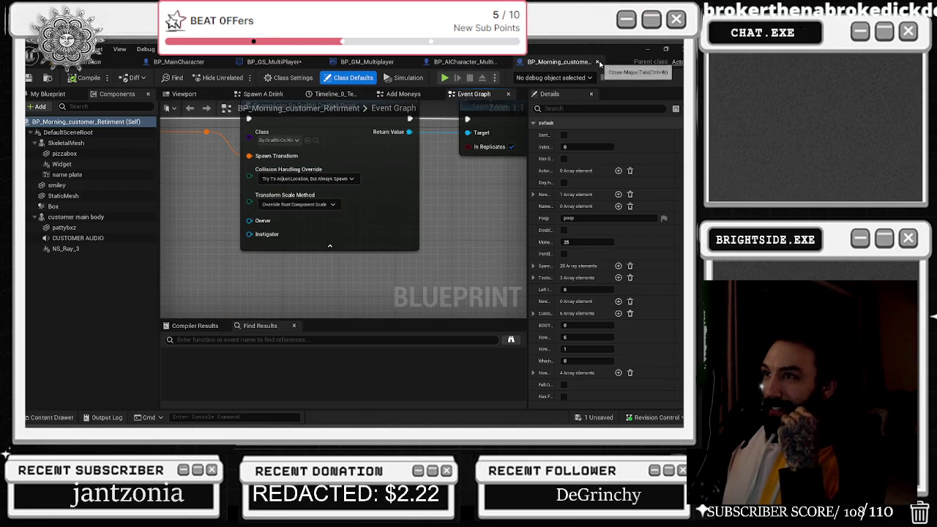
pyautogui.click(597, 62)
pyautogui.hotkey('ctrl', 'space')
pyautogui.click(569, 303)
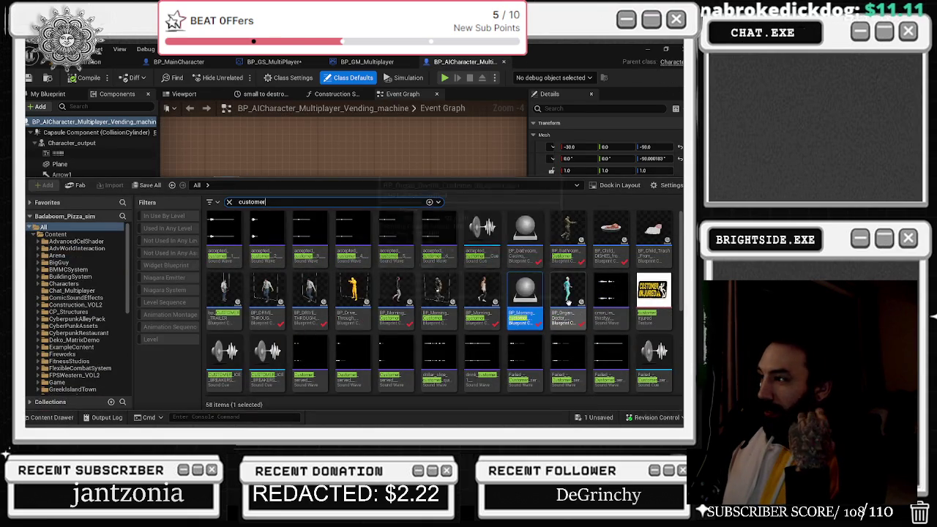
pyautogui.doubleClick(569, 305)
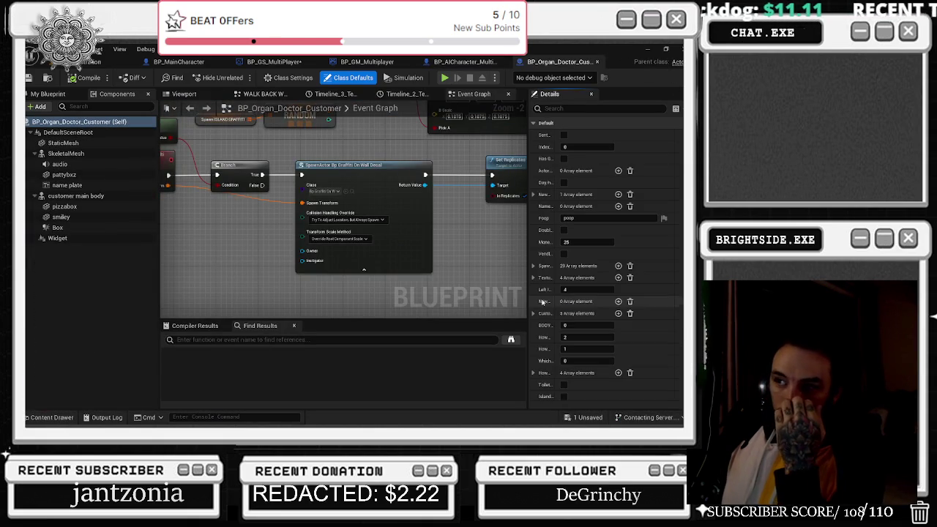
pyautogui.click(597, 62)
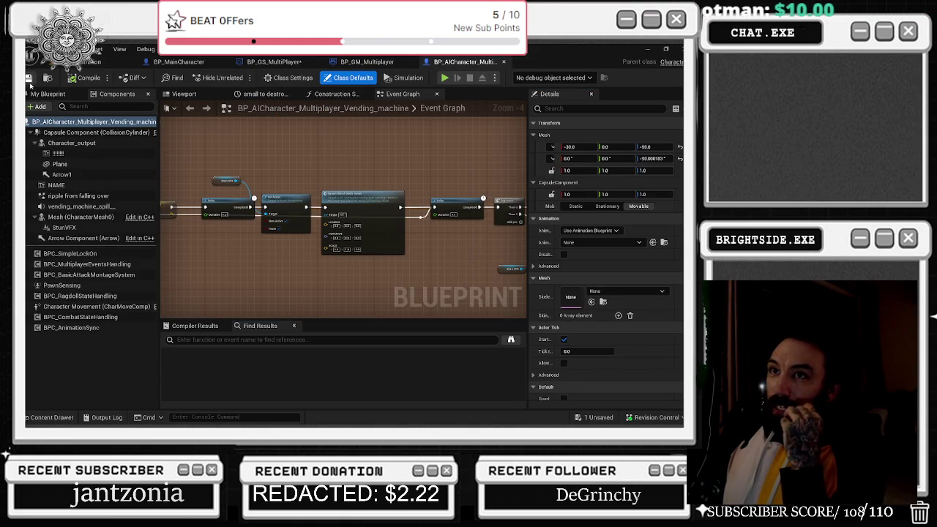
# - Return to the level editor and save all unsaved changes
pyautogui.click(110, 61)
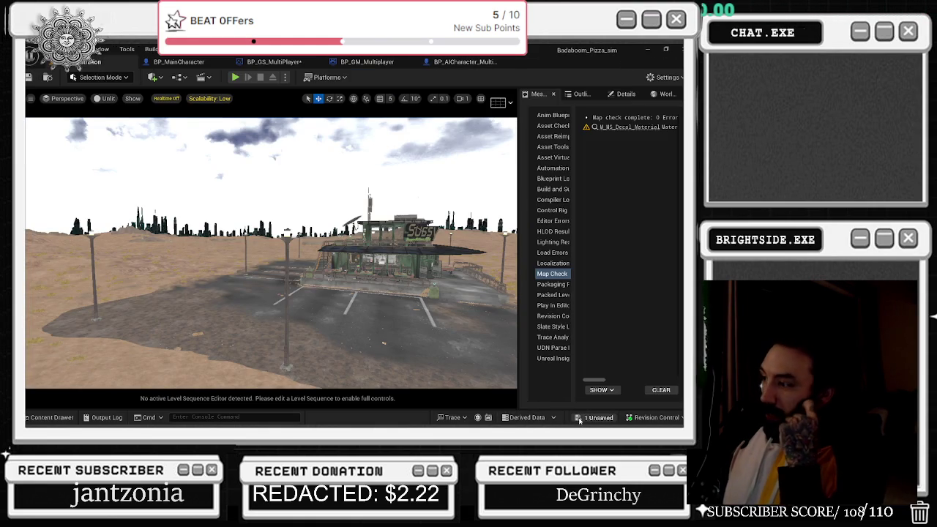
pyautogui.click(579, 420)
pyautogui.click(416, 337)
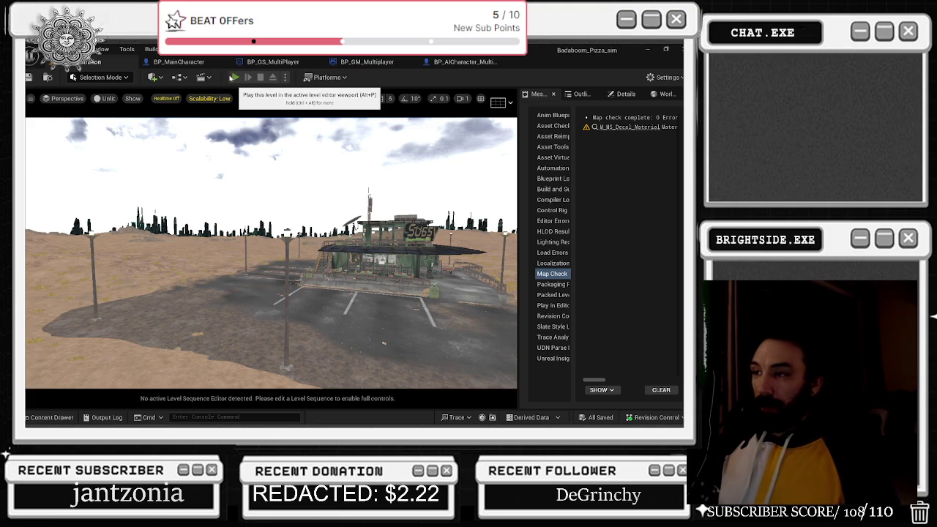
# - Start a play-in-editor session of the level, then open and close the in-game shop menu
pyautogui.click(235, 77)
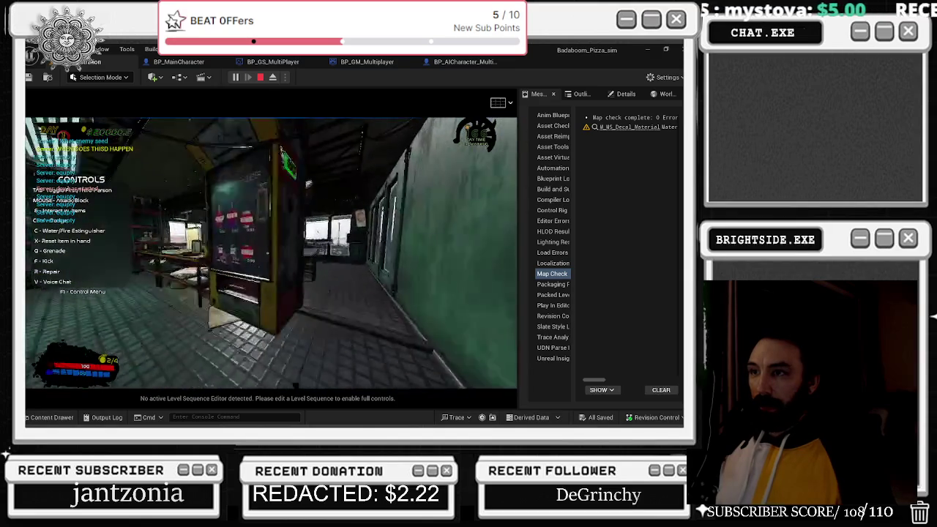
pyautogui.press('e')
pyautogui.press('Escape')
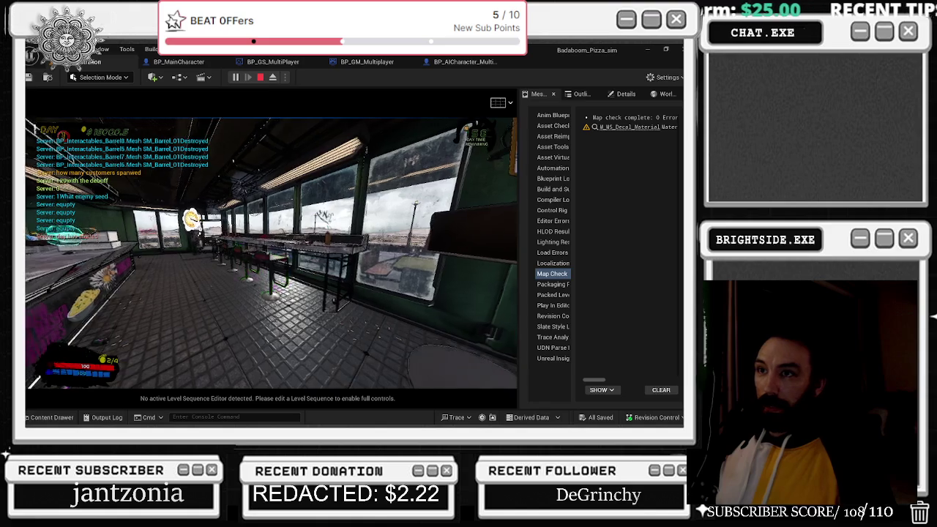
pyautogui.press('e')
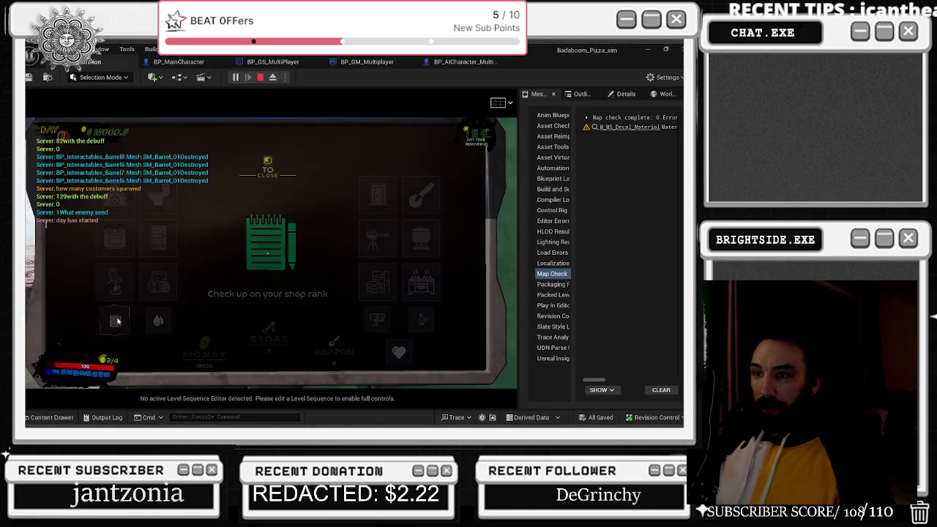
pyautogui.click(116, 320)
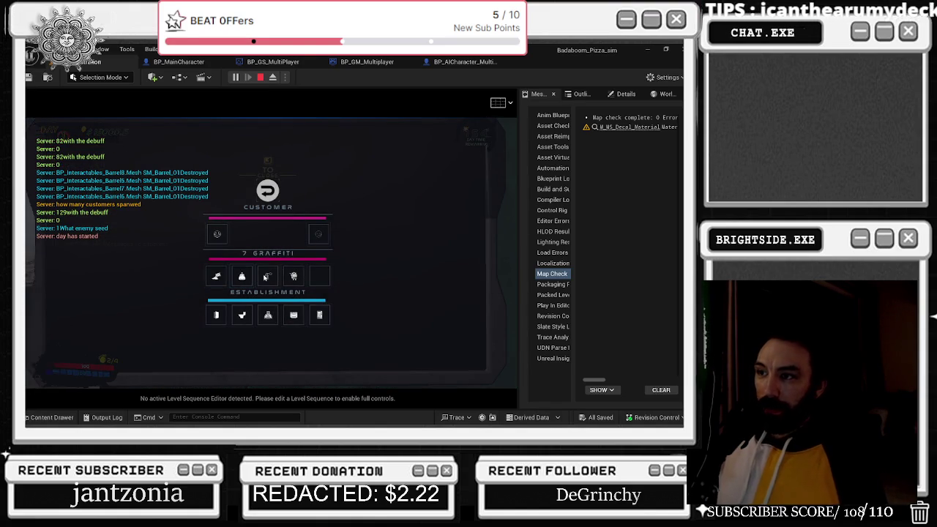
pyautogui.click(267, 191)
pyautogui.press('e')
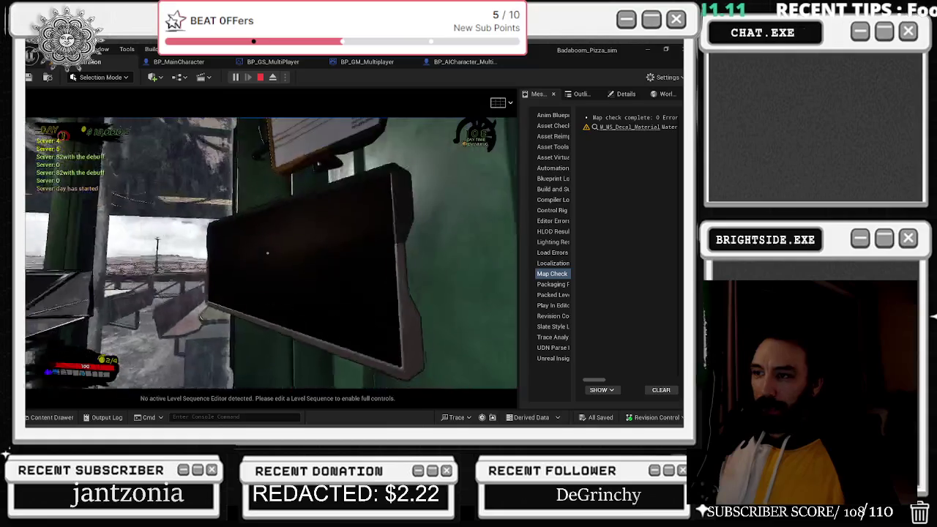
# - View the customer stats panel from the shop menu, then return control to the running game
pyautogui.press('e')
pyautogui.click(116, 319)
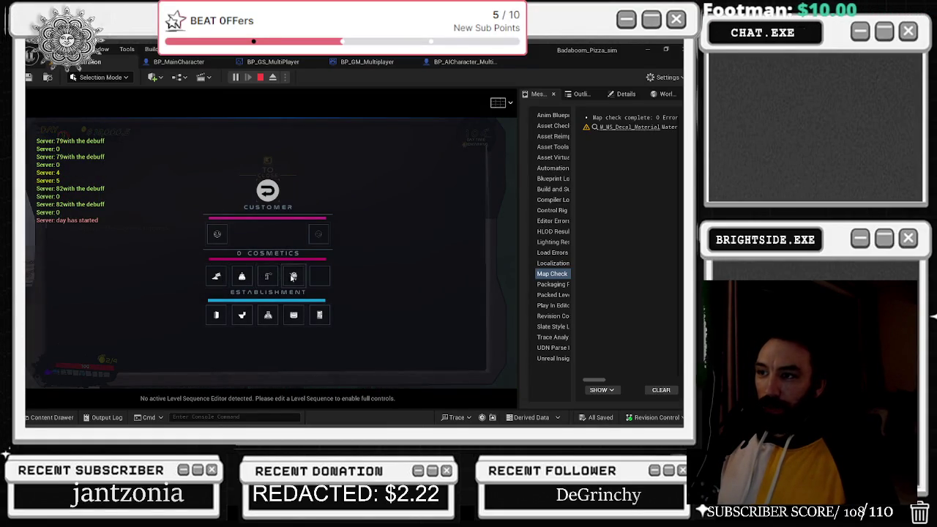
pyautogui.press('e')
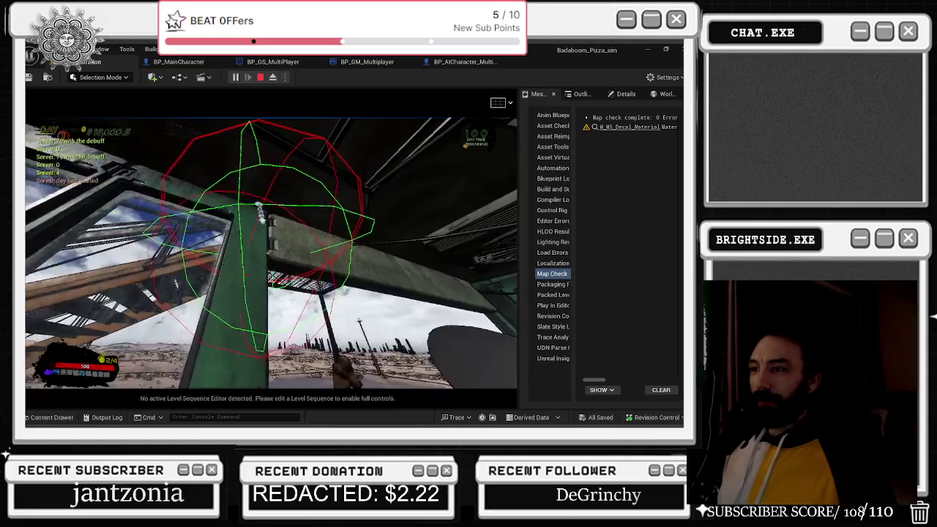
pyautogui.hotkey('alt', 'Tab')
pyautogui.click(167, 290)
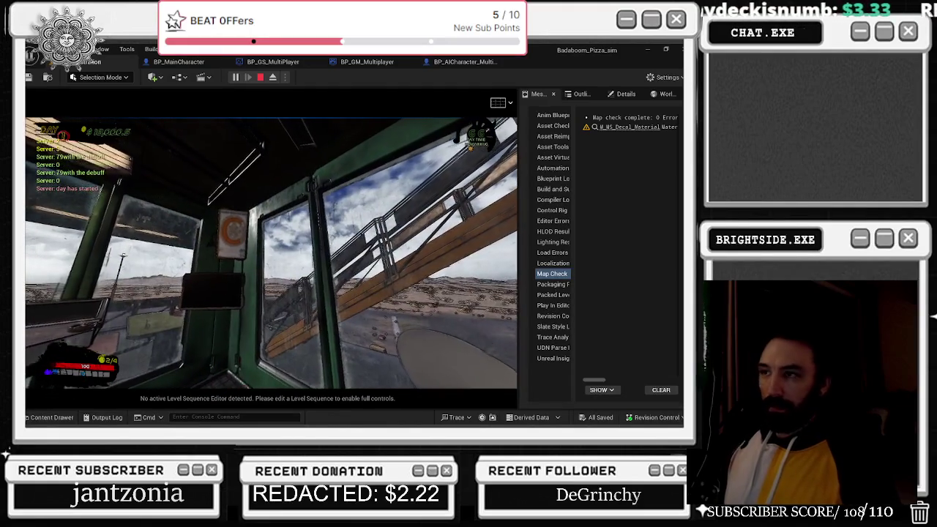
# - Check the customer stats showing 0 trash, then walk toward the window with the pink item raised
pyautogui.press('e')
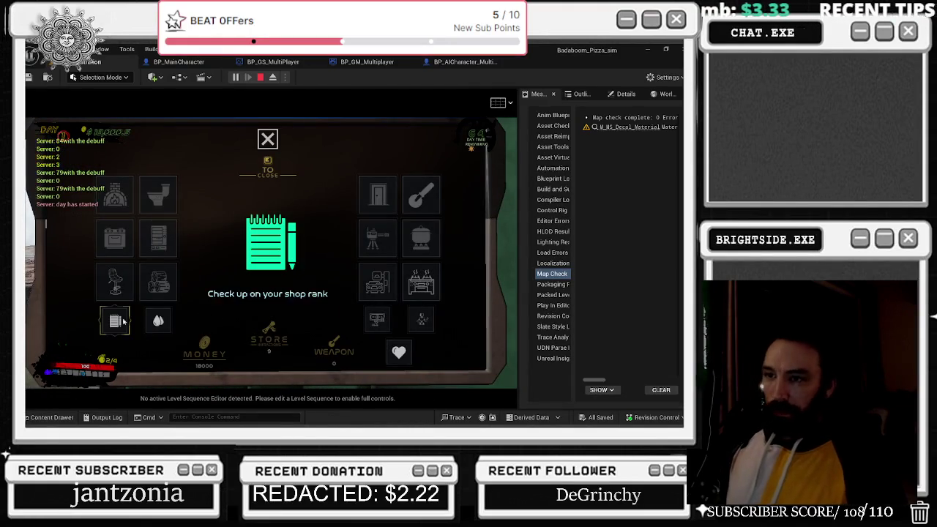
pyautogui.click(115, 321)
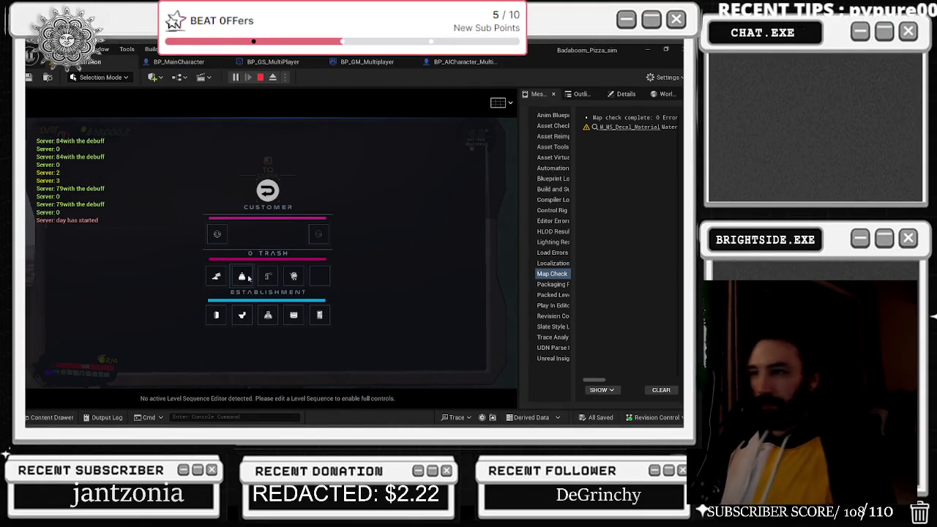
pyautogui.press('x')
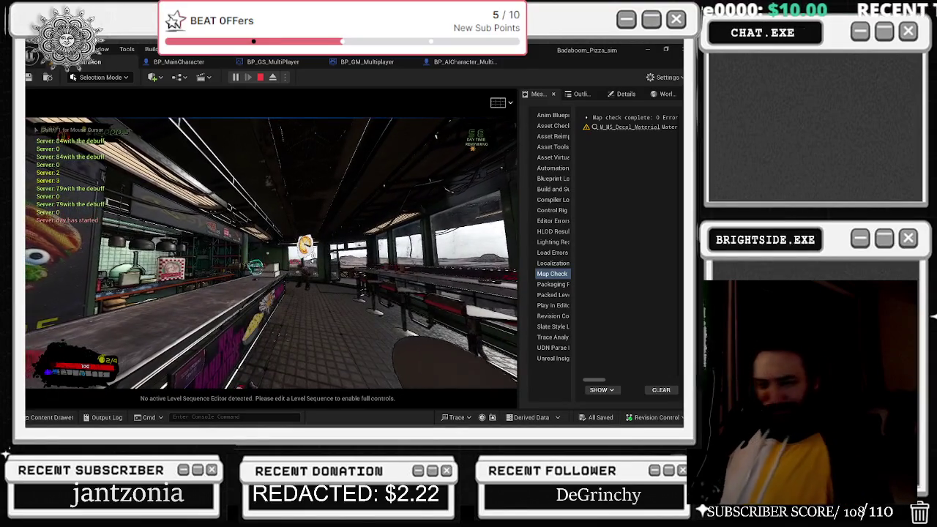
pyautogui.press('w')
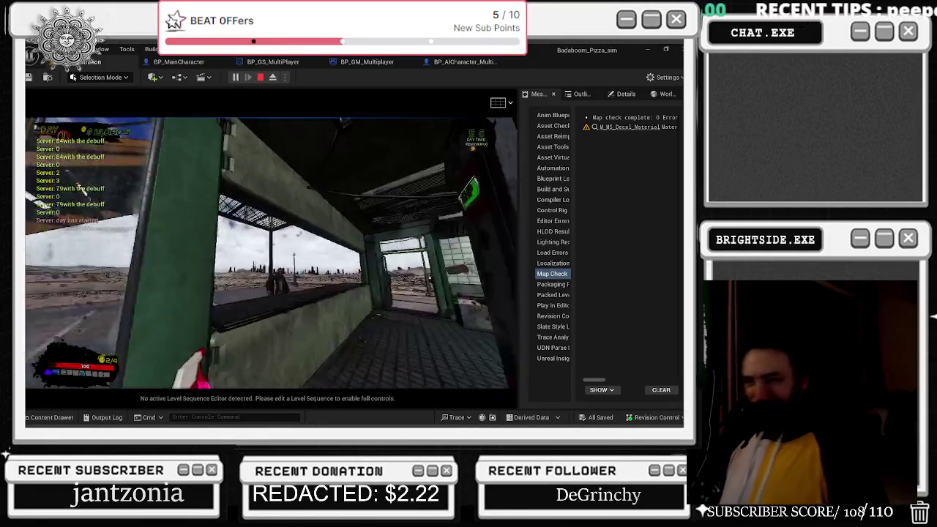
pyautogui.press('w')
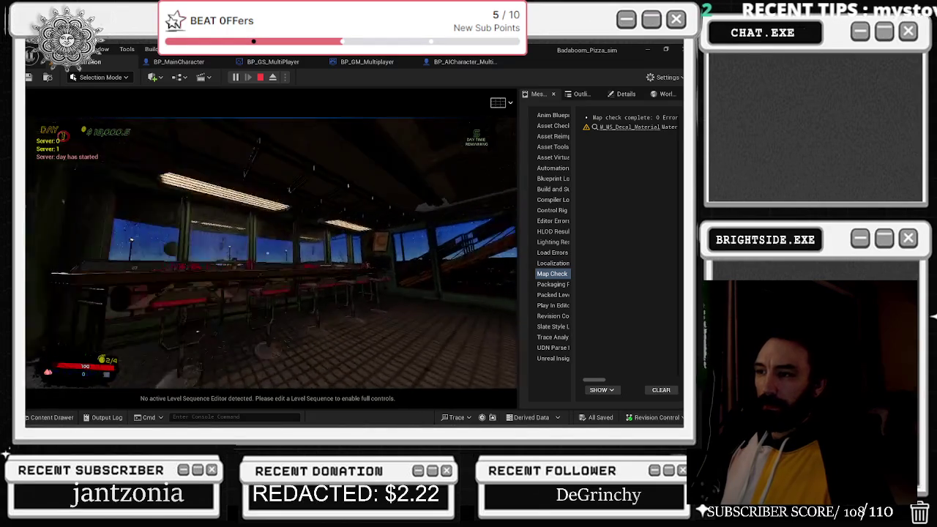
# - Equip the spray bottle from the in-game store menu
pyautogui.press('e')
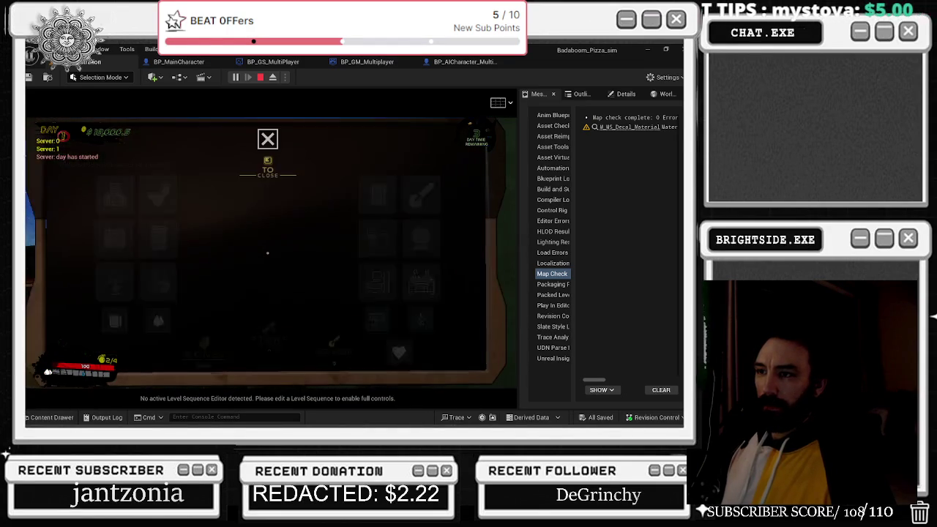
pyautogui.click(166, 320)
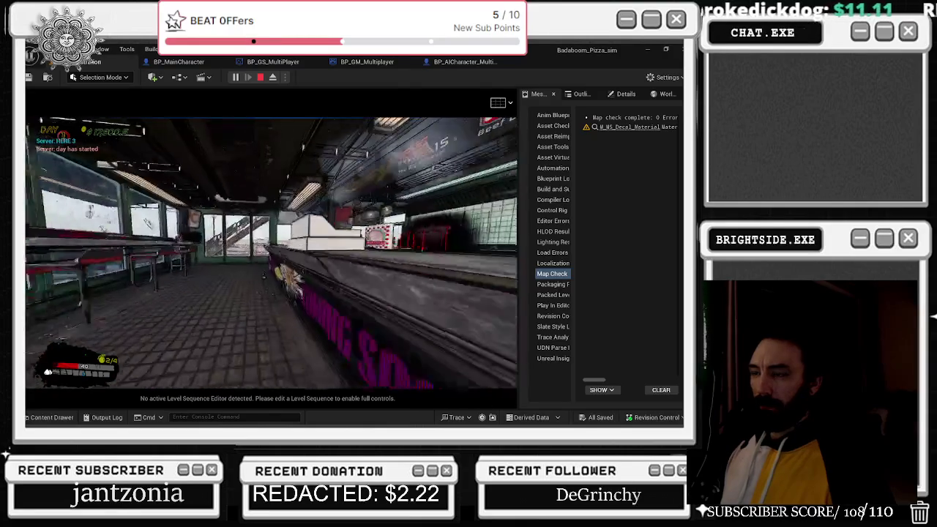
# - Buy player health with the heart icon in the in-game build menu
pyautogui.press('e')
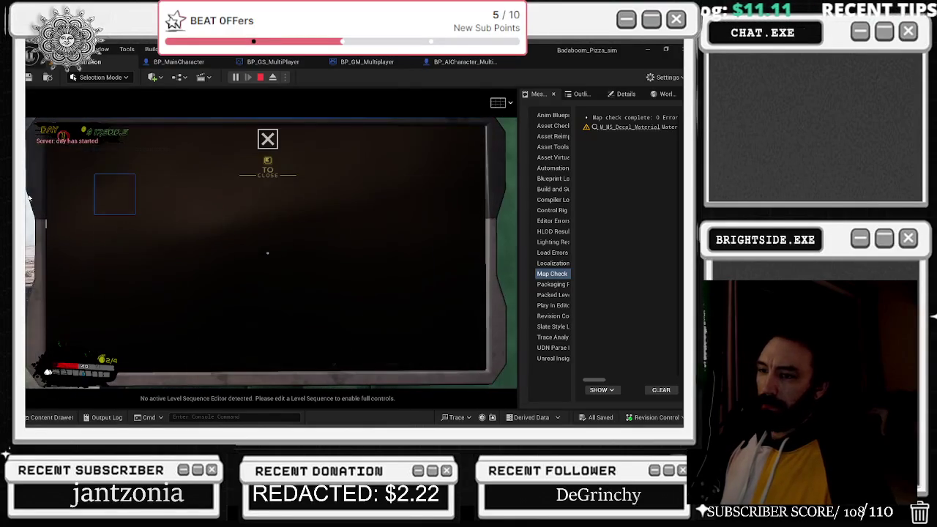
pyautogui.click(400, 352)
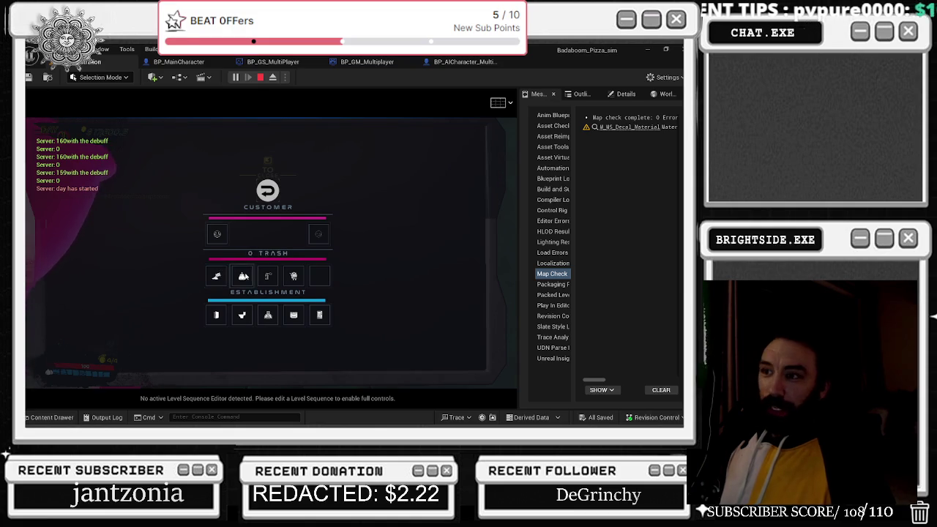
# - Walk through the dark and green rooms with the pink spray can raised, heading for the bathroom door
pyautogui.press('Tab')
pyautogui.press('w')
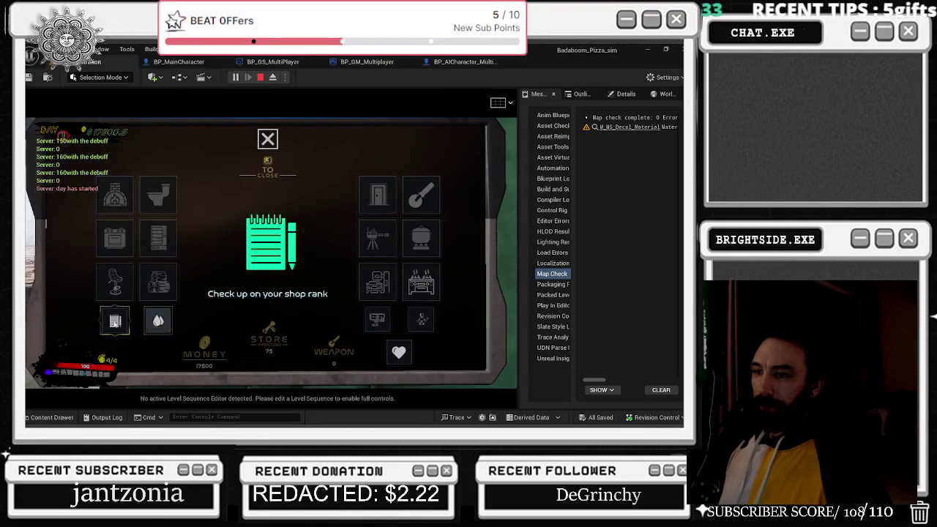
pyautogui.click(267, 253)
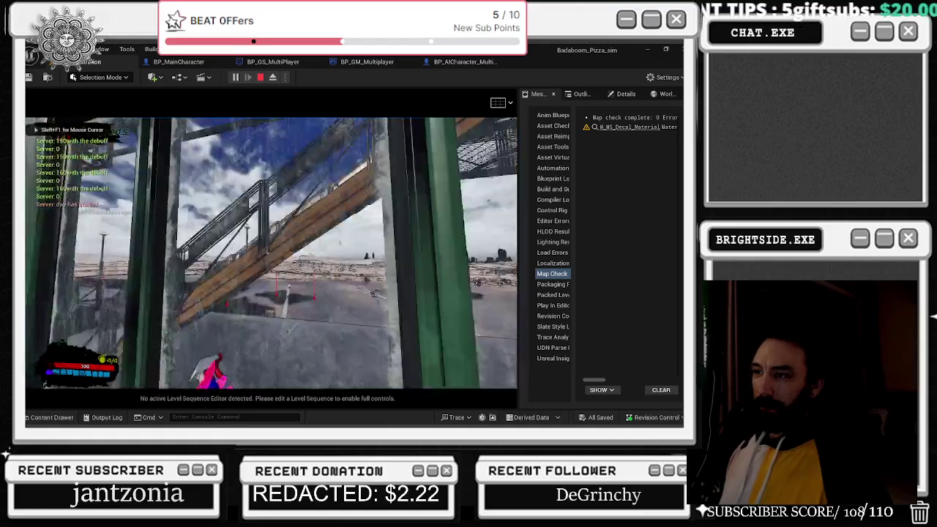
pyautogui.press('w')
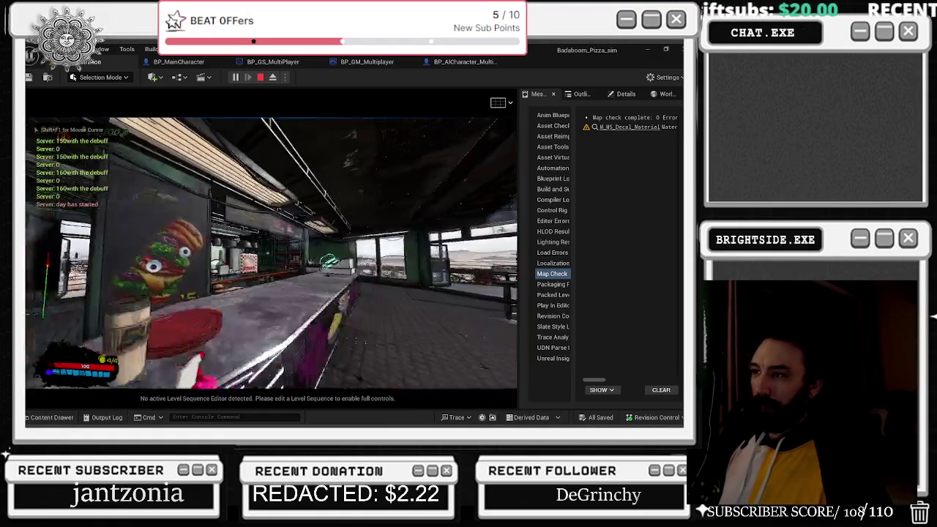
pyautogui.press('2')
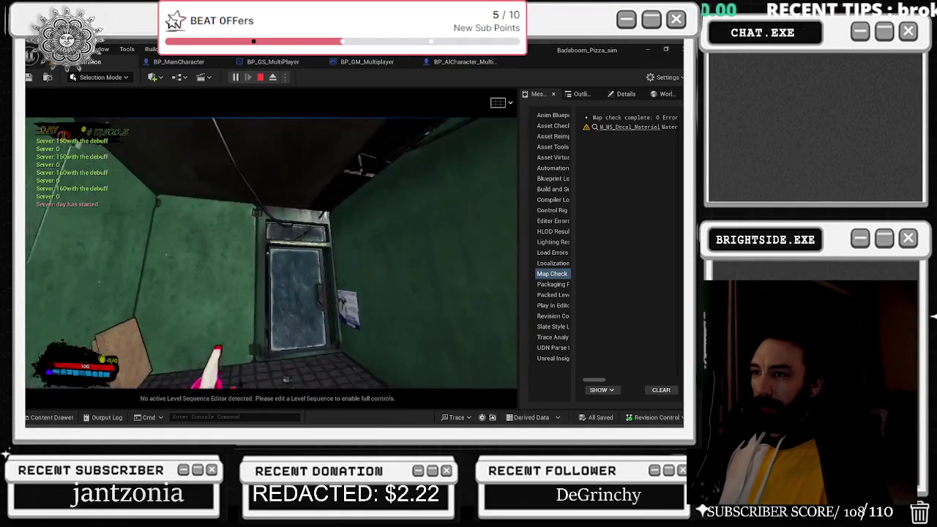
pyautogui.press('w')
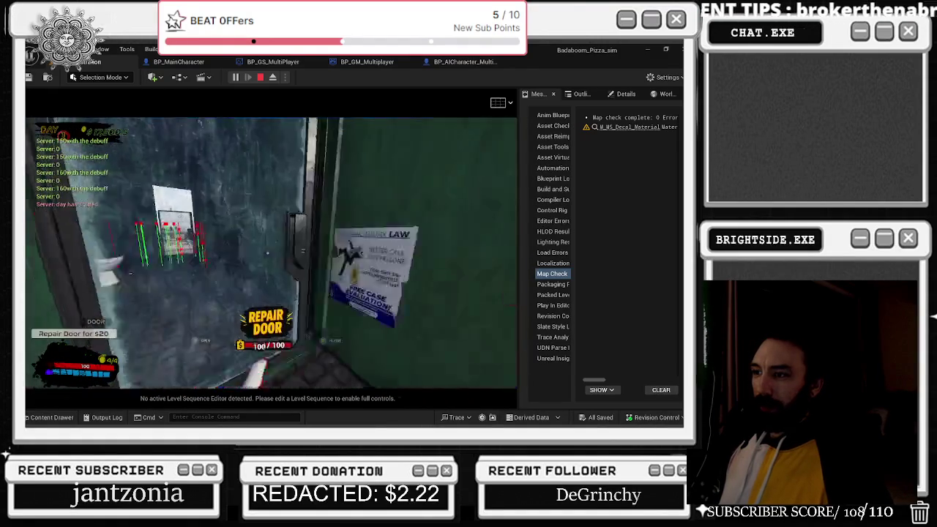
pyautogui.press('w')
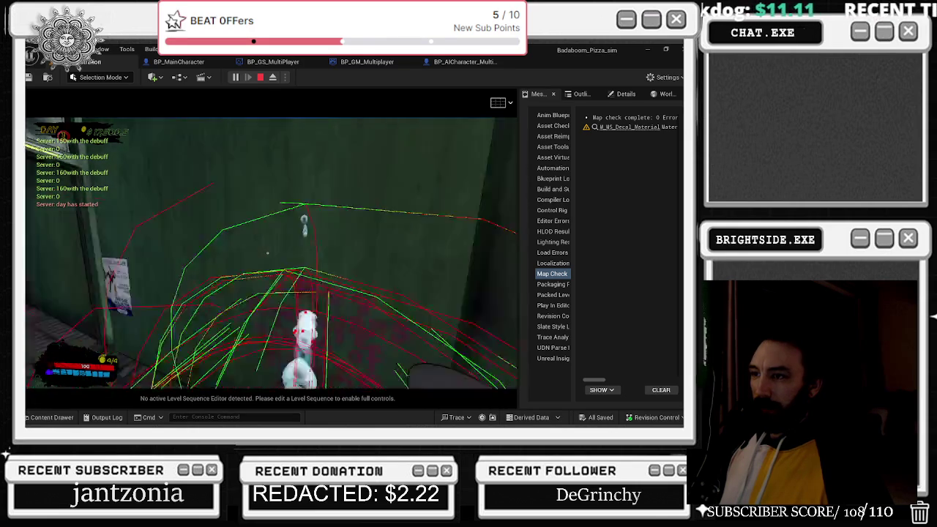
pyautogui.press('w')
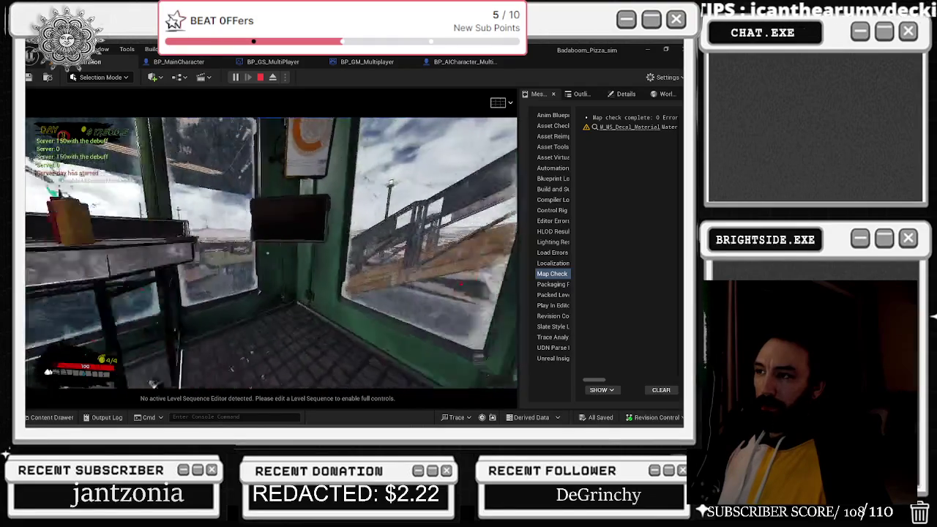
# - Check the Customer/Trash panel on the in-game tablet
pyautogui.press('e')
pyautogui.click(115, 318)
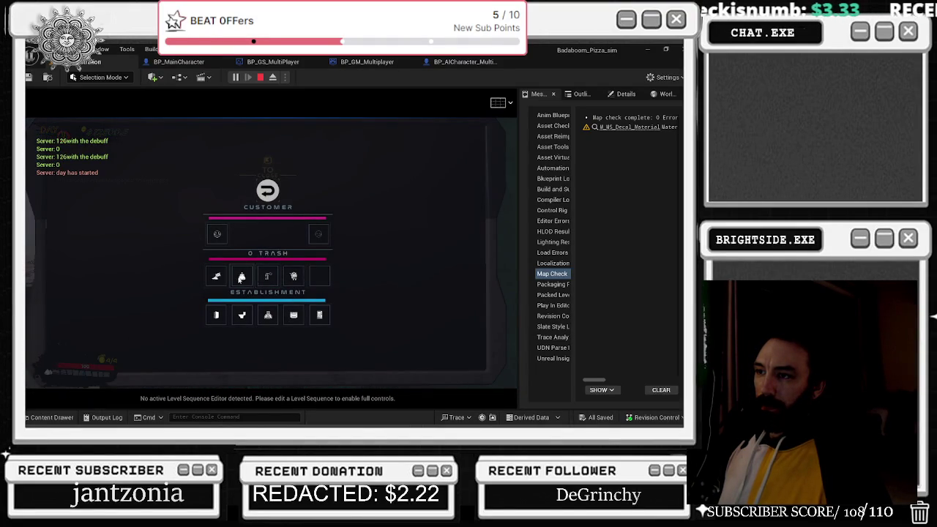
pyautogui.press('e')
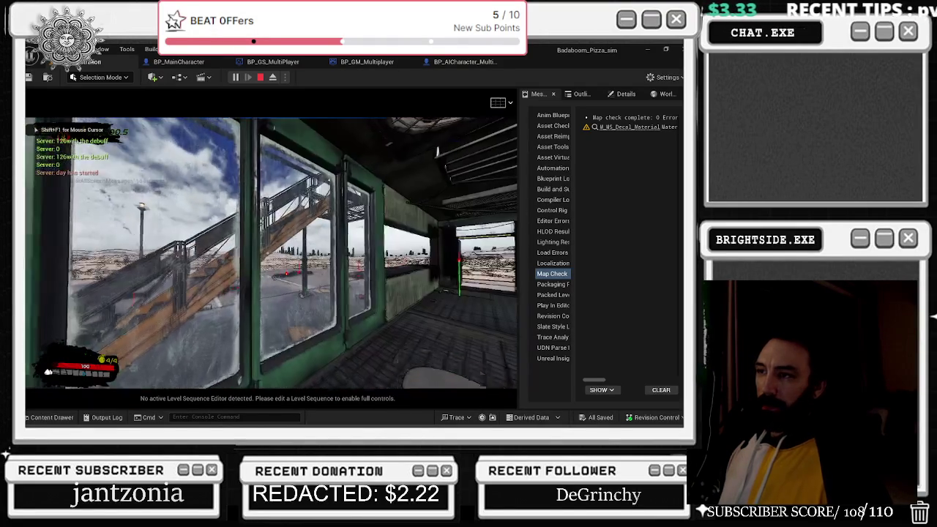
# - Walk into the kitchen, end the playtest, and start a new diner playtest
pyautogui.press('w')
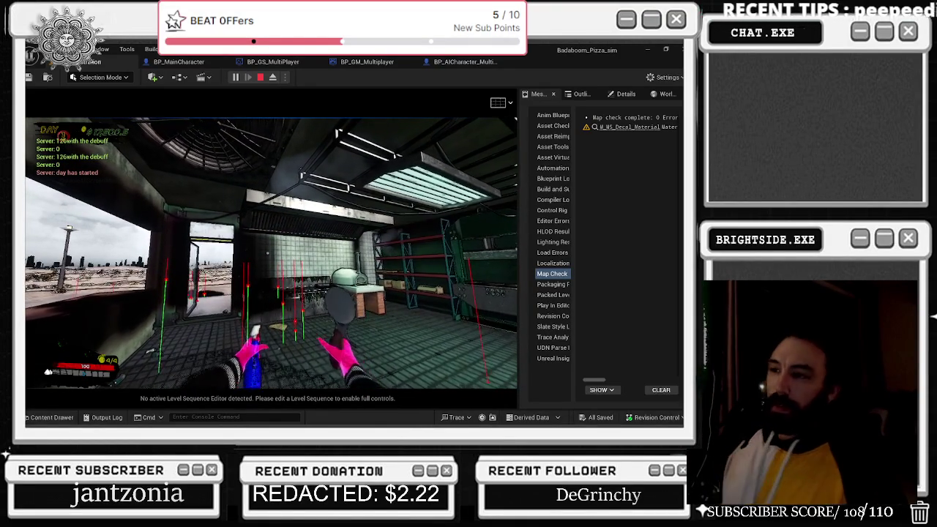
pyautogui.press('Escape')
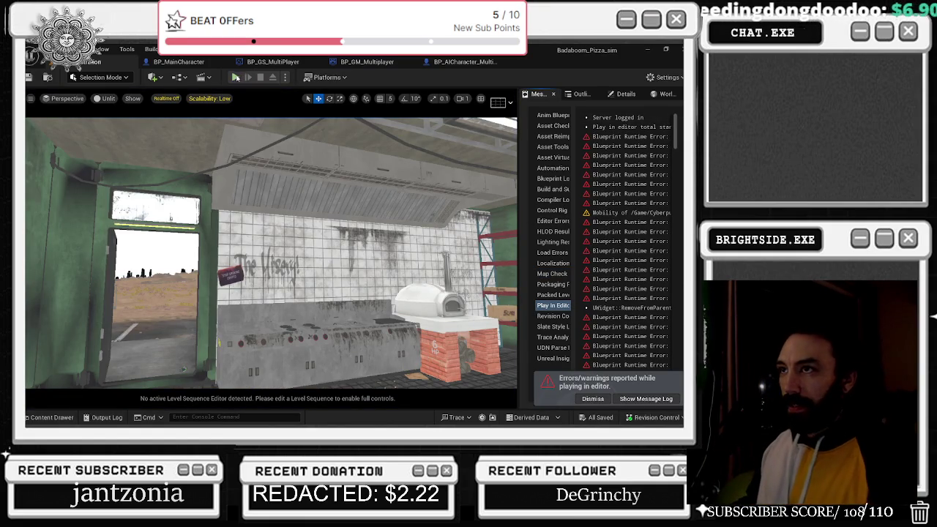
pyautogui.click(235, 77)
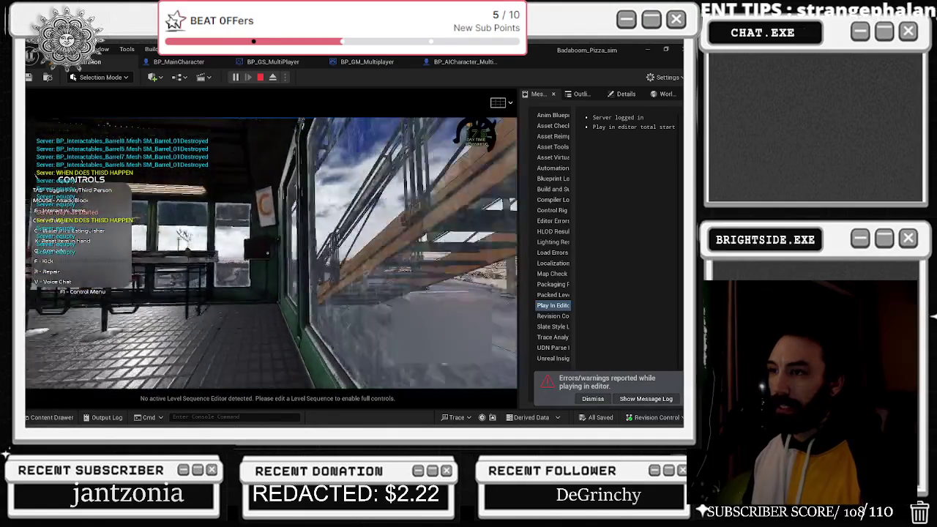
# - Spray the floor, swing the held item at the wall several times, and walk up to the diner window
pyautogui.press('e')
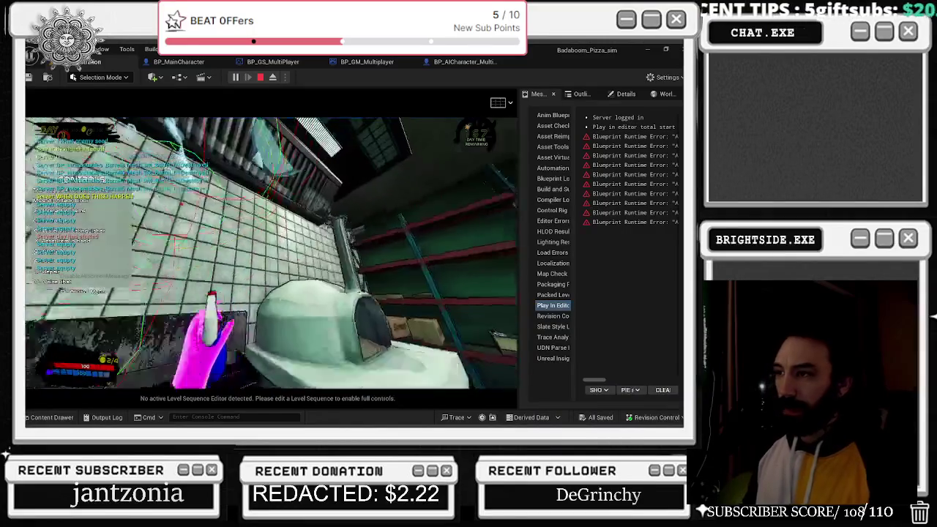
pyautogui.click(271, 252)
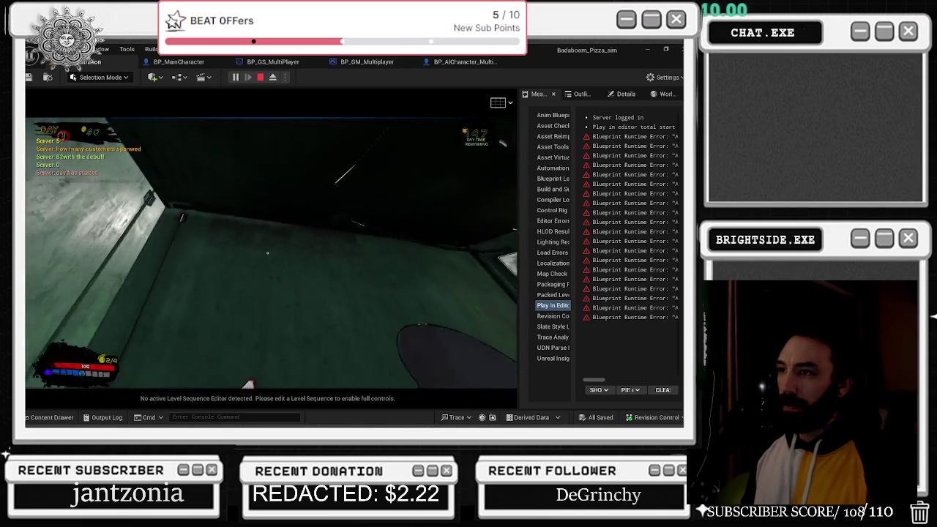
pyautogui.click(267, 253)
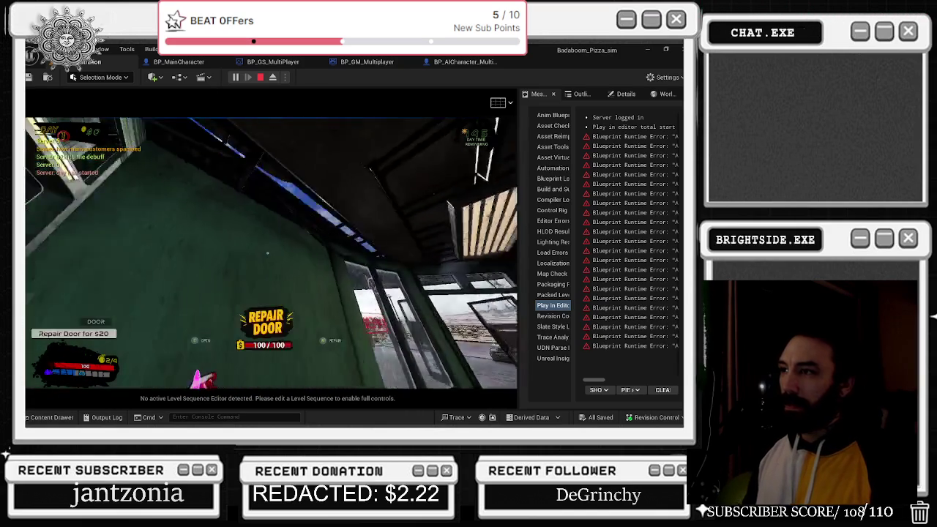
pyautogui.click(267, 252)
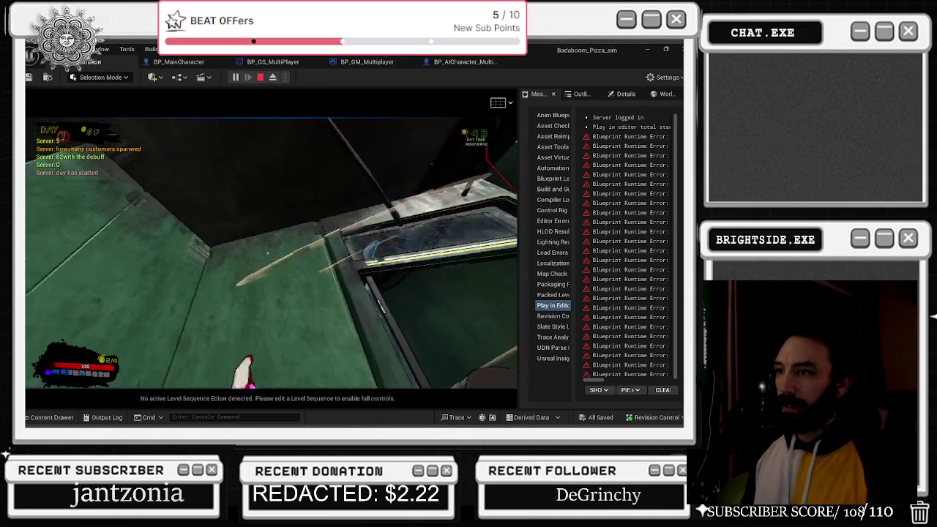
pyautogui.click(268, 253)
pyautogui.click(268, 252)
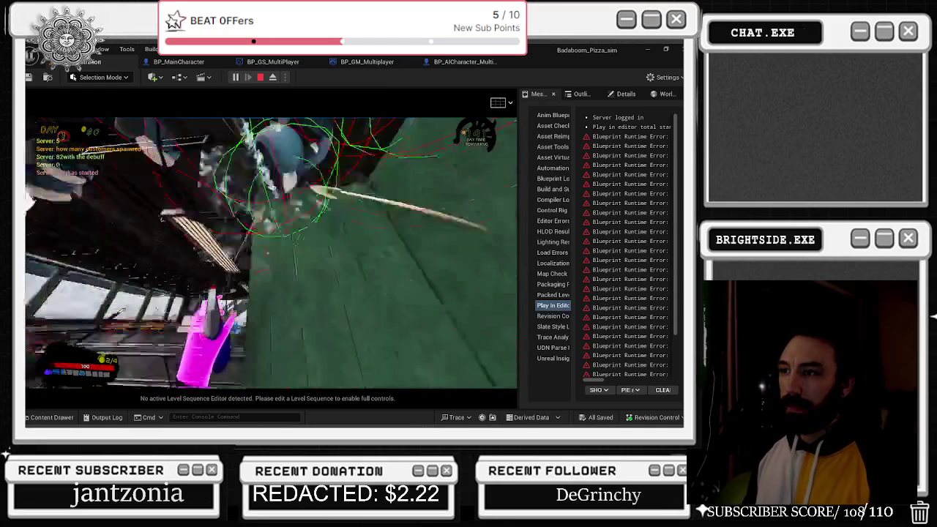
pyautogui.press('w')
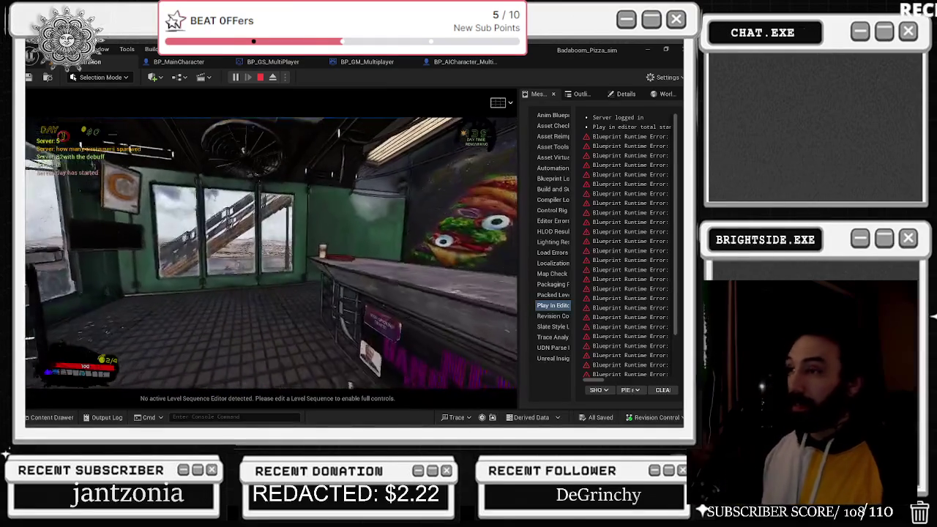
pyautogui.press('e')
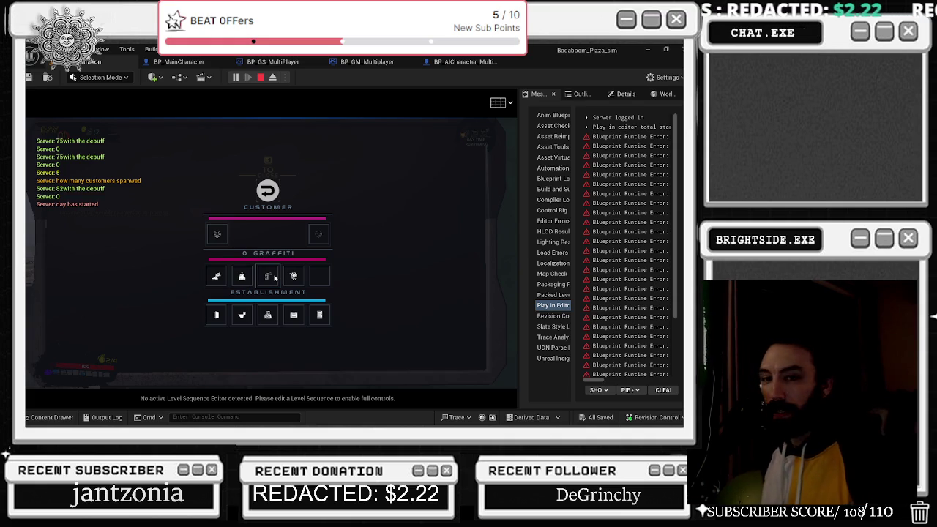
# - Close the tablet after seeing 0 graffiti, stop the playtest, and orbit toward the green wall
pyautogui.click(275, 277)
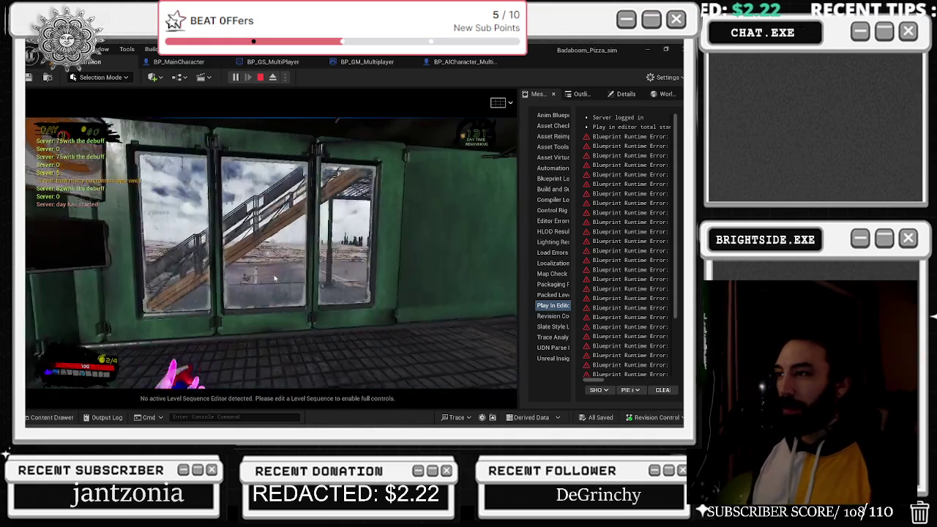
pyautogui.press('d')
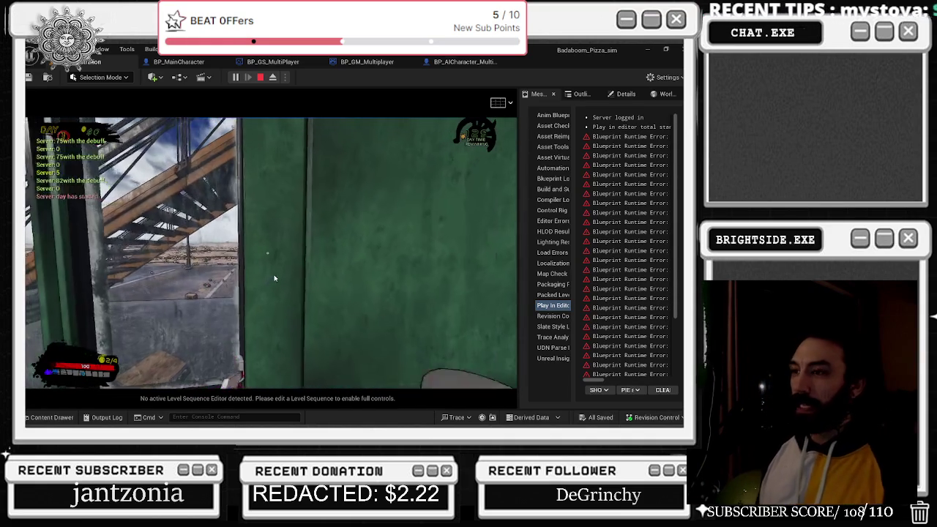
pyautogui.press('Escape')
pyautogui.moveTo(275, 277)
pyautogui.mouseDown()
pyautogui.moveTo(275, 315)
pyautogui.moveTo(270, 239)
pyautogui.moveTo(249, 262)
pyautogui.mouseUp()
# - Delete the stray actor on the green wall and select another wall actor
pyautogui.click(246, 265)
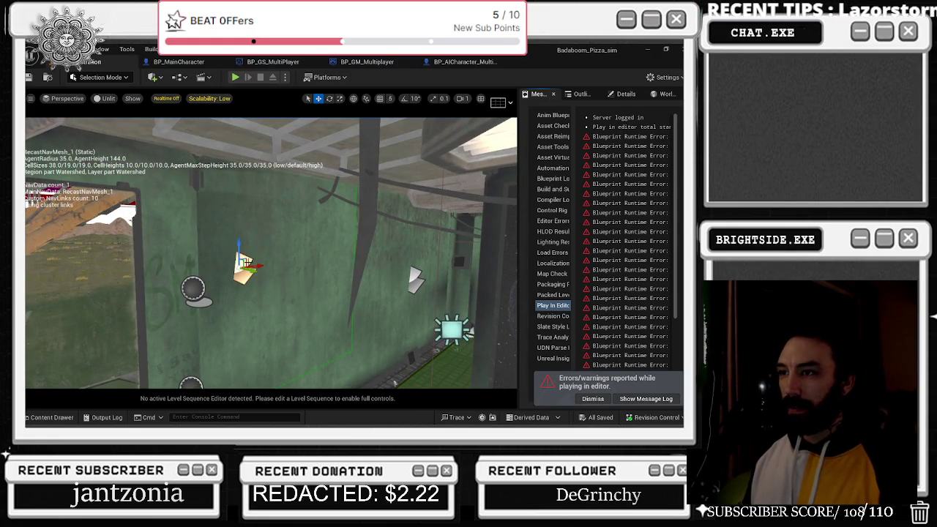
pyautogui.press('Delete')
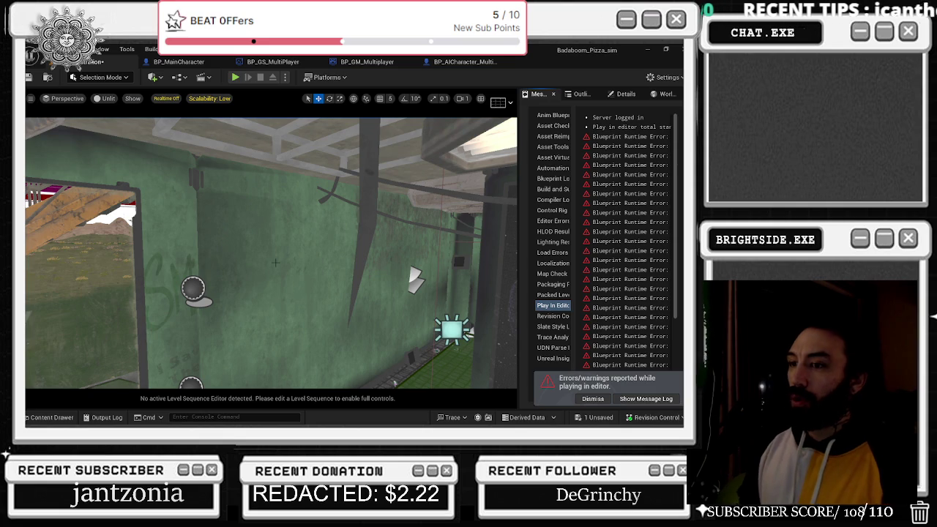
pyautogui.moveTo(275, 262); pyautogui.dragTo(269, 304)
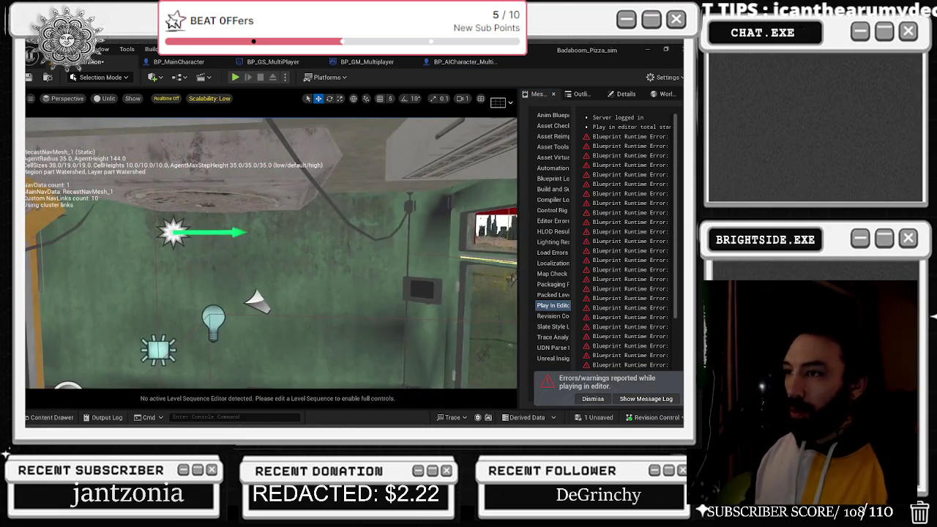
pyautogui.click(265, 302)
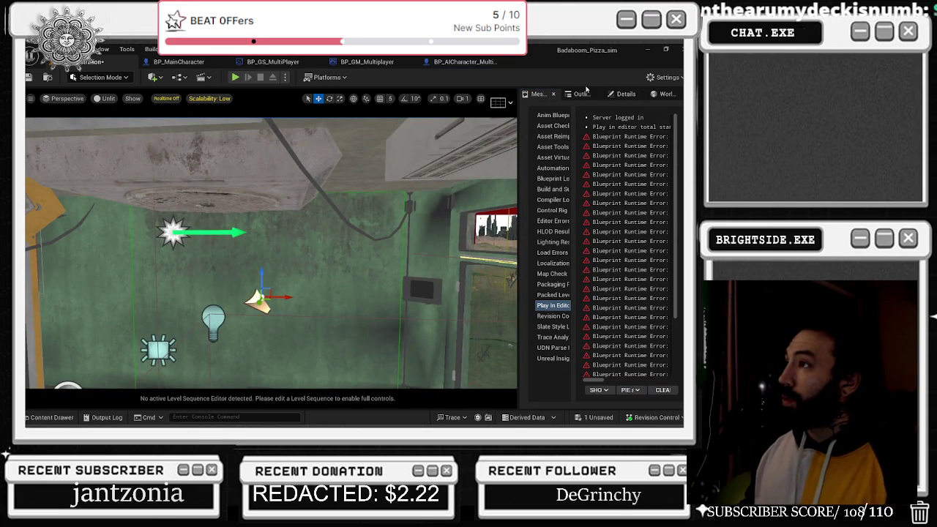
# - Find the wall decals via the actor list, fly to the DIRT2 graffiti, and delete MI_Decals_3
pyautogui.click(580, 93)
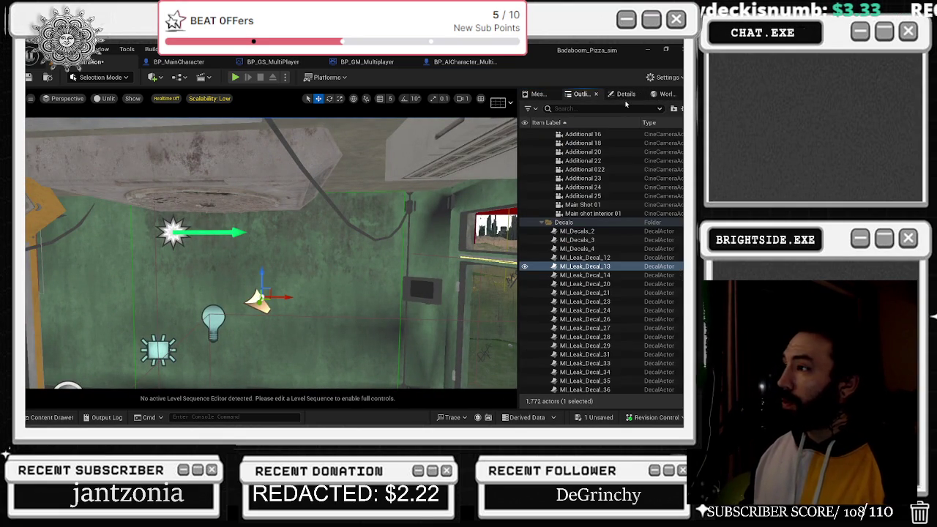
pyautogui.moveTo(271, 257); pyautogui.dragTo(304, 236)
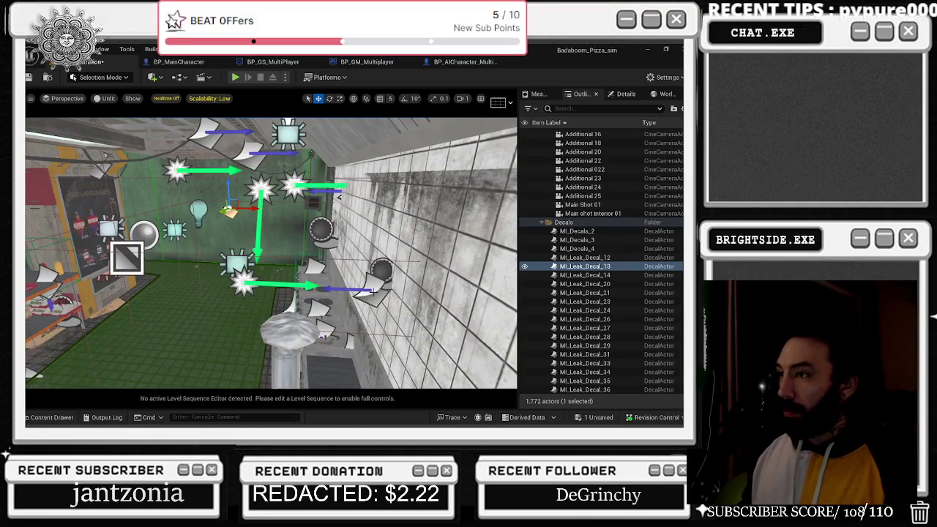
pyautogui.click(374, 290)
pyautogui.moveTo(375, 292); pyautogui.dragTo(359, 297)
pyautogui.click(292, 241)
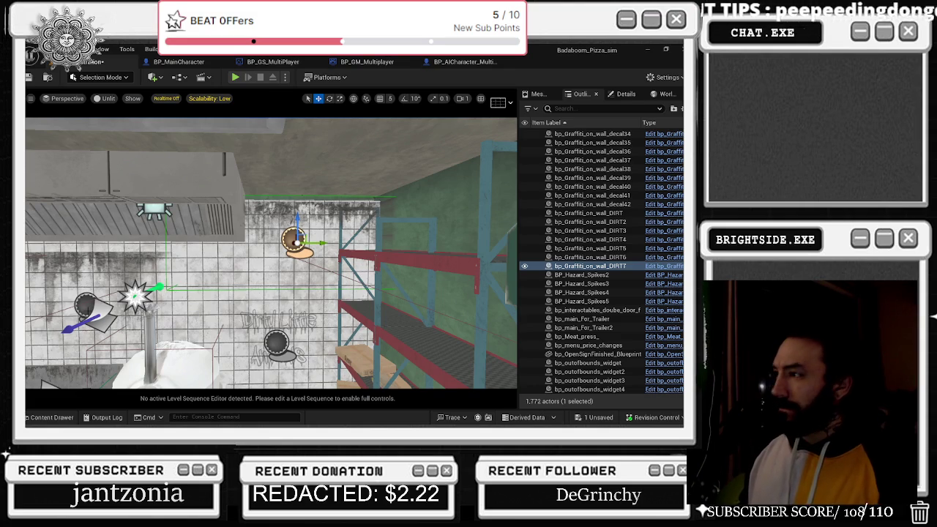
pyautogui.click(86, 304)
pyautogui.click(624, 222)
pyautogui.doubleClick(624, 222)
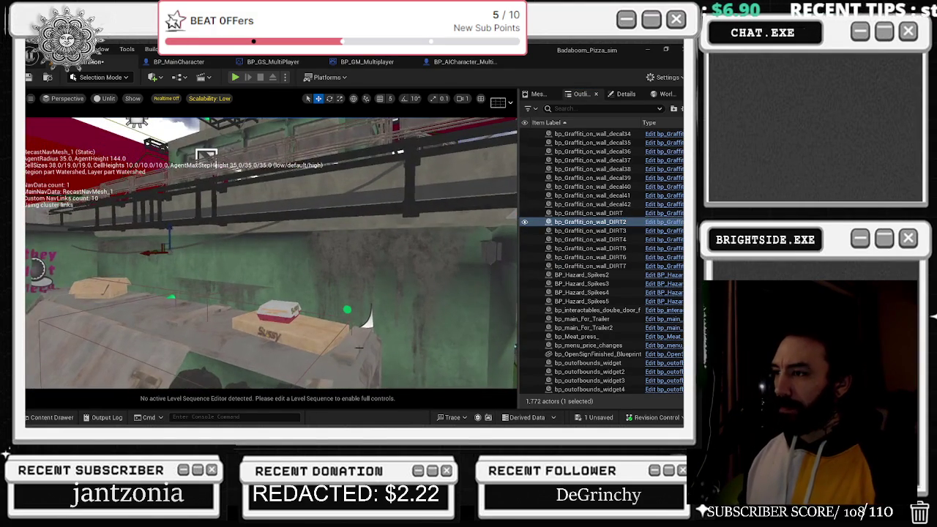
pyautogui.click(368, 318)
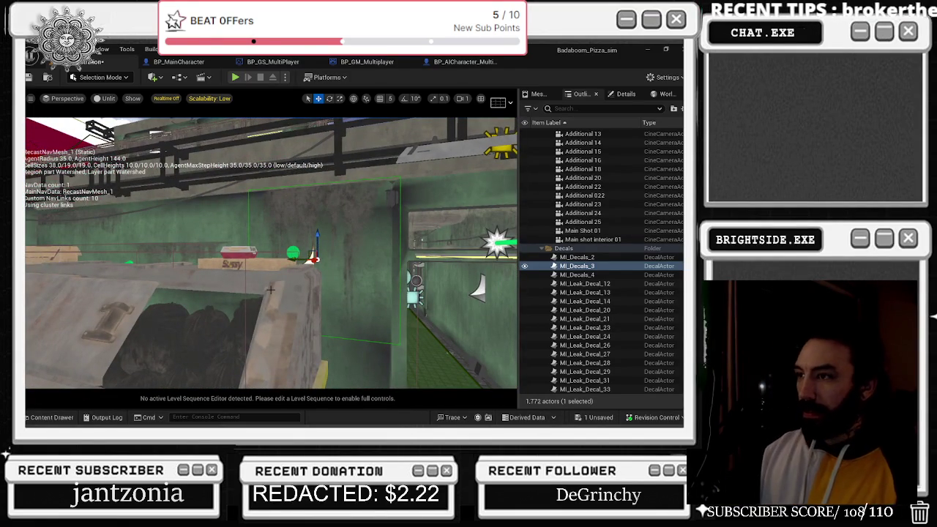
pyautogui.press('Delete')
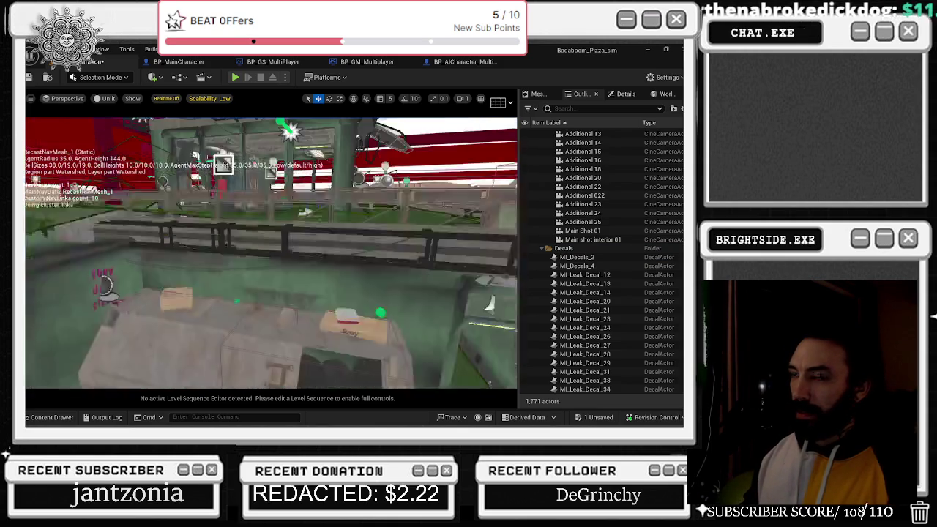
# - Frame and delete the bp_Graffiti_on_wall_DIRT7 decal, then open Task Manager
pyautogui.click(245, 262)
pyautogui.press('f')
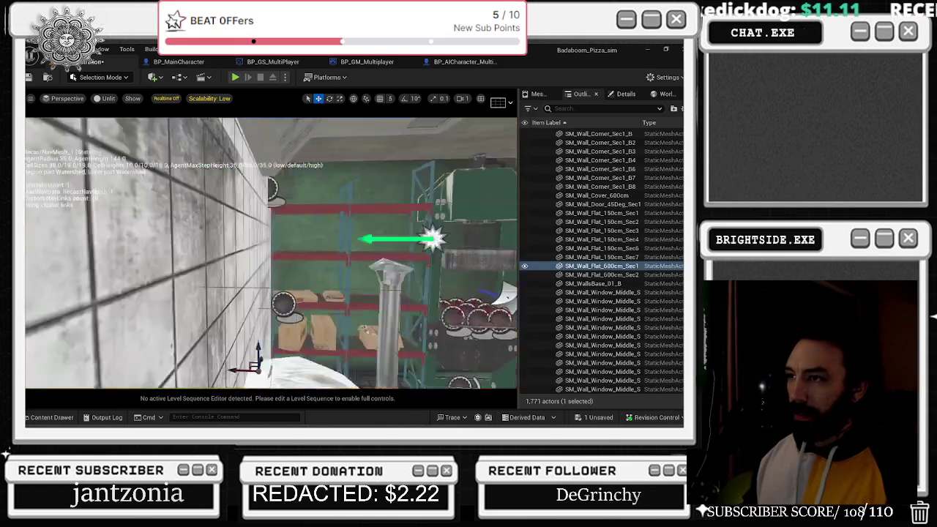
pyautogui.click(237, 233)
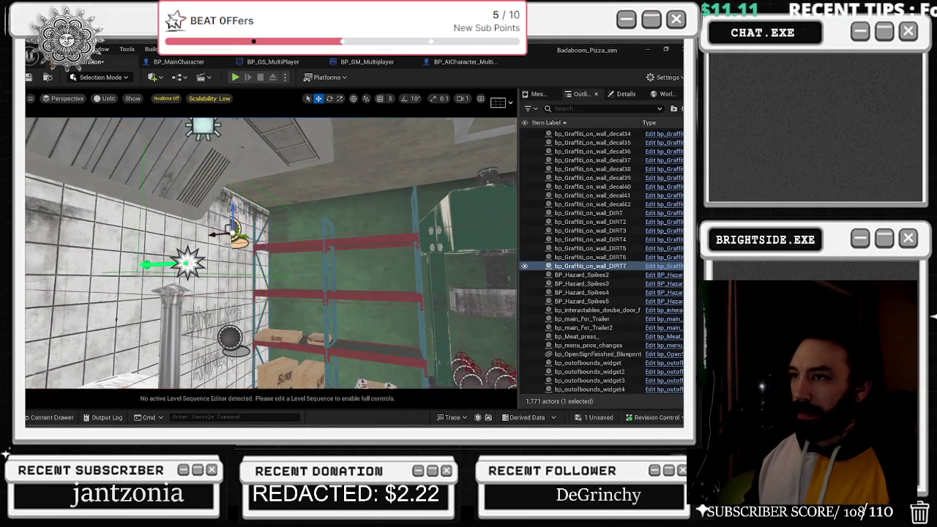
pyautogui.press('f')
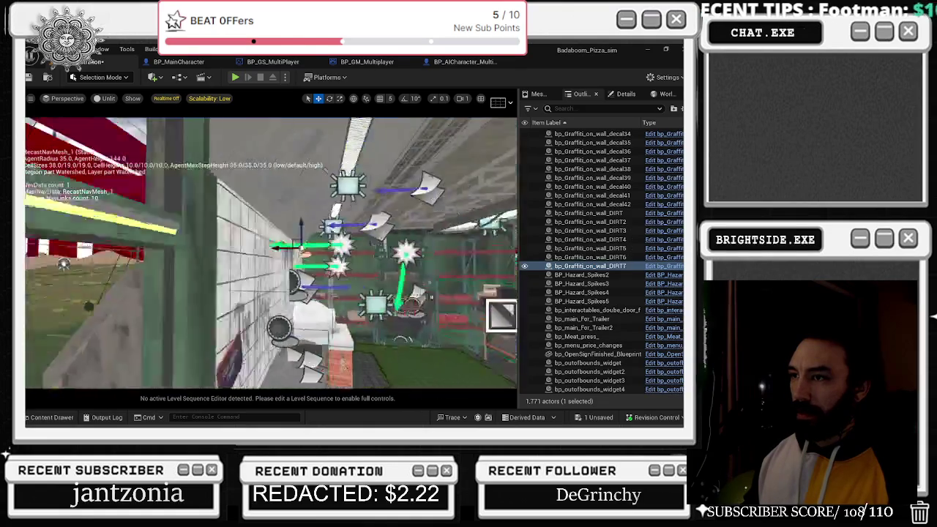
pyautogui.press('Delete')
pyautogui.hotkey('ctrl', 'shift', 'Escape')
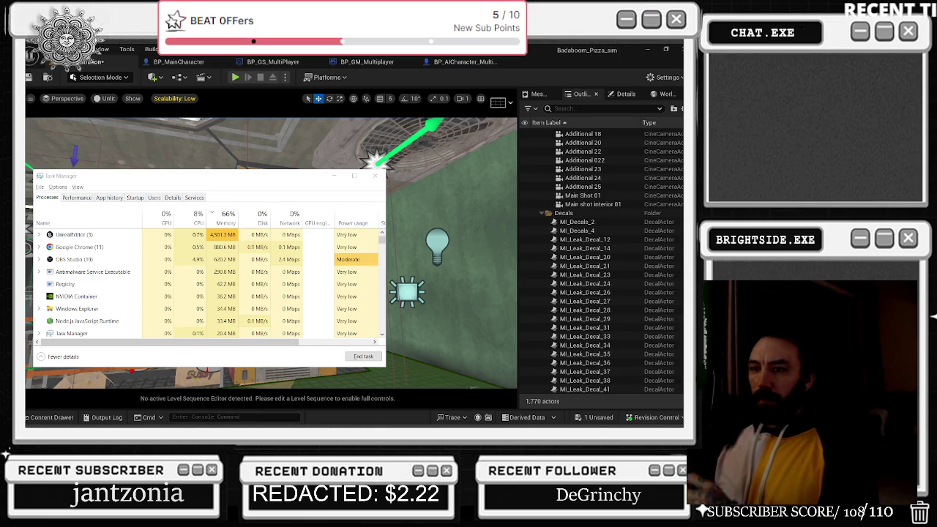
# - Close Task Manager and inspect the MI_Decals_4 and bp_Graffiti_on_wall_DIRT6 decals in the kitchen
pyautogui.click(375, 176)
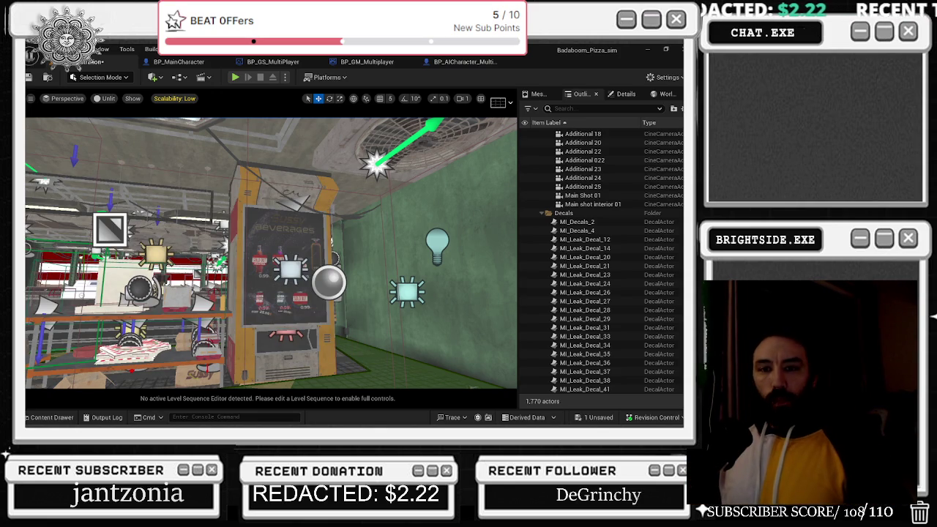
pyautogui.moveTo(179, 174); pyautogui.dragTo(325, 173)
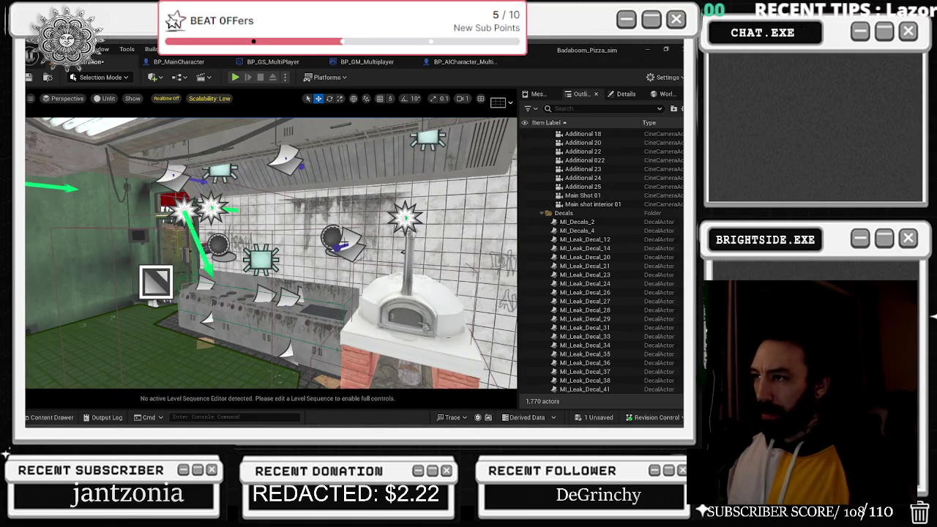
pyautogui.click(345, 240)
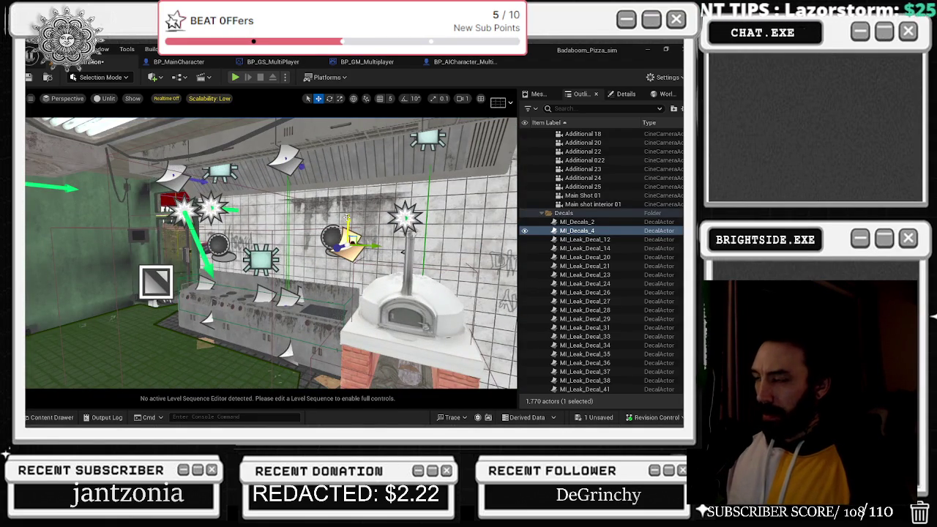
pyautogui.click(334, 233)
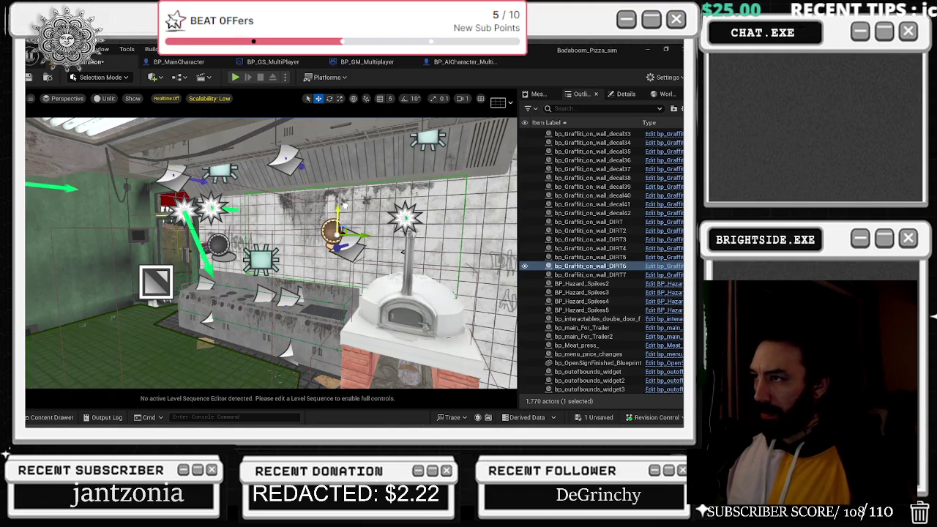
pyautogui.press('d')
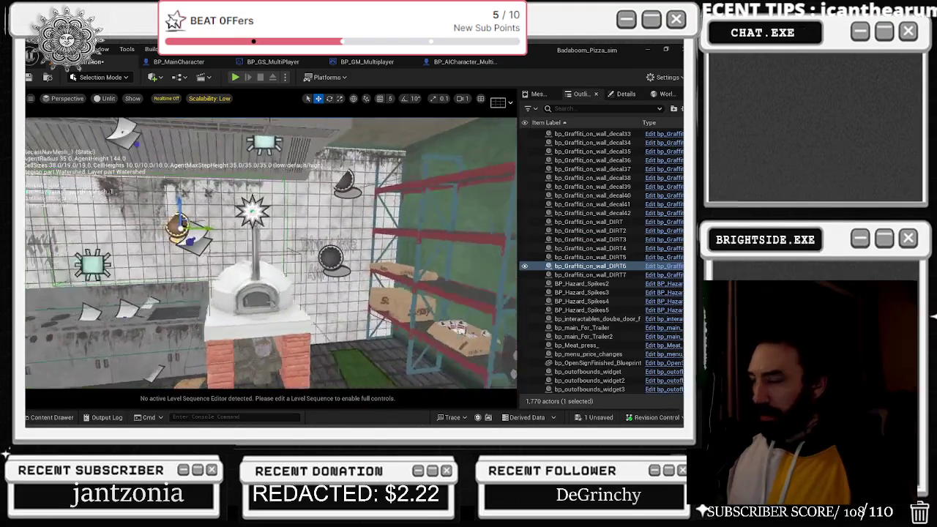
pyautogui.press('w')
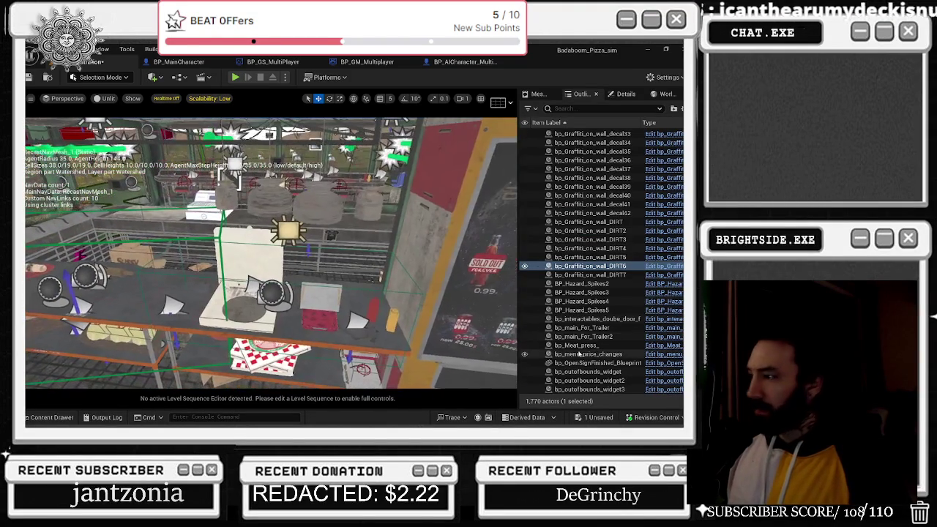
# - Save the modified diner map and switch to the BP_MainCharacter Blueprint
pyautogui.hotkey('ctrl', 's')
pyautogui.click(425, 338)
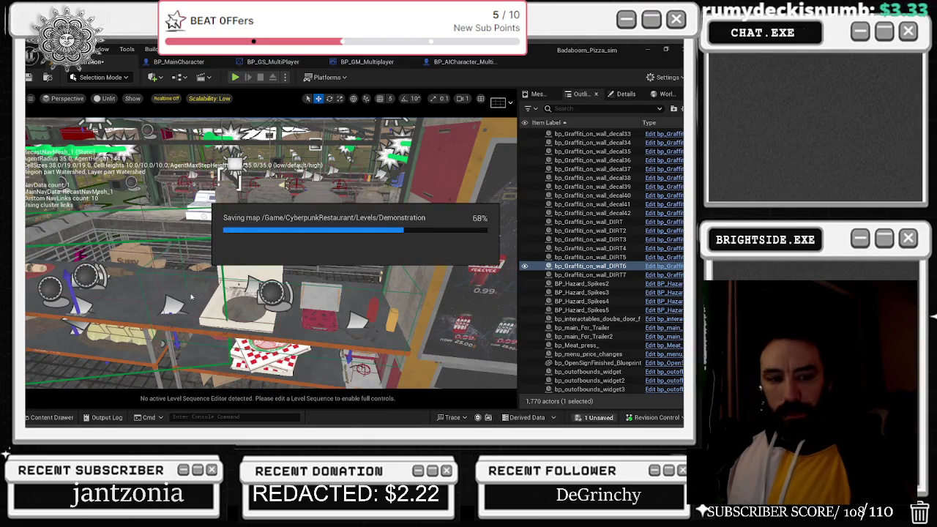
pyautogui.moveTo(134, 286); pyautogui.dragTo(135, 287)
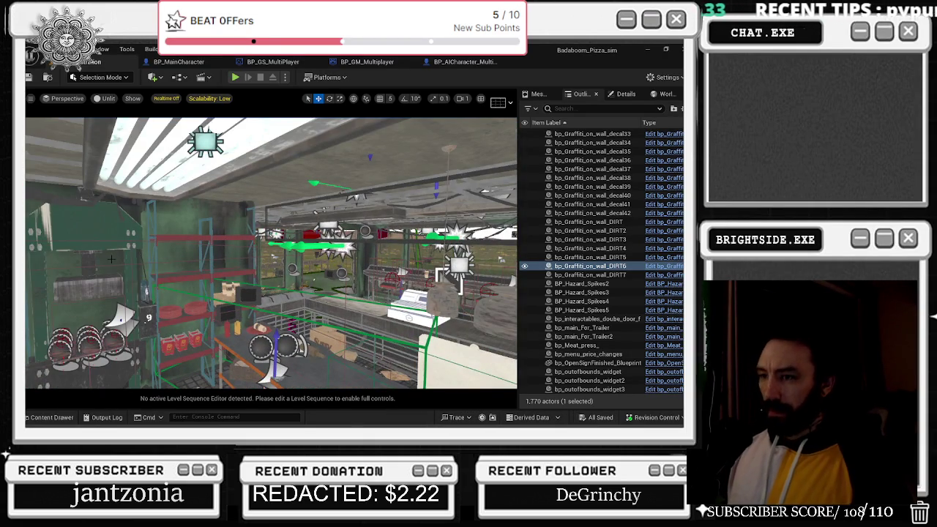
pyautogui.click(180, 62)
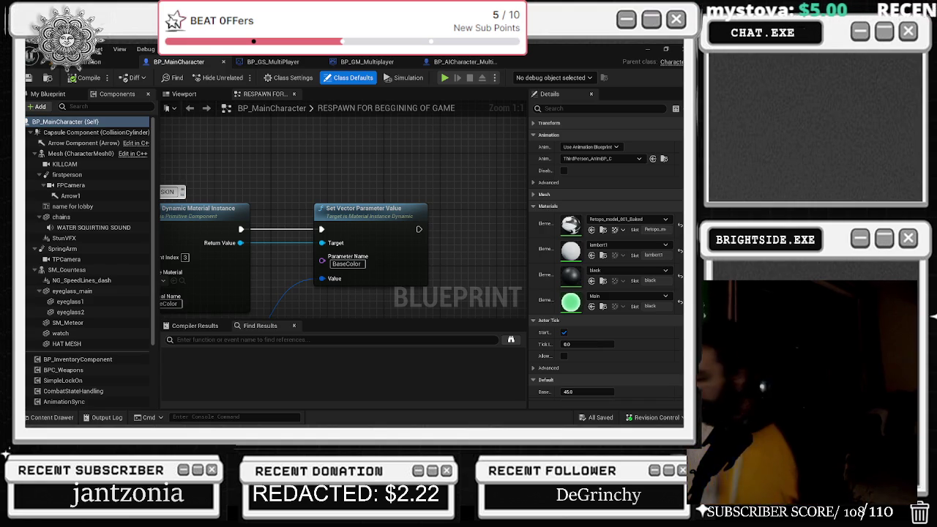
# - Cycle through the BP_GS_MultiPlayer, BP_GM_Multiplayer and vending-machine AI Blueprints, then return to the level
pyautogui.click(282, 65)
pyautogui.click(368, 64)
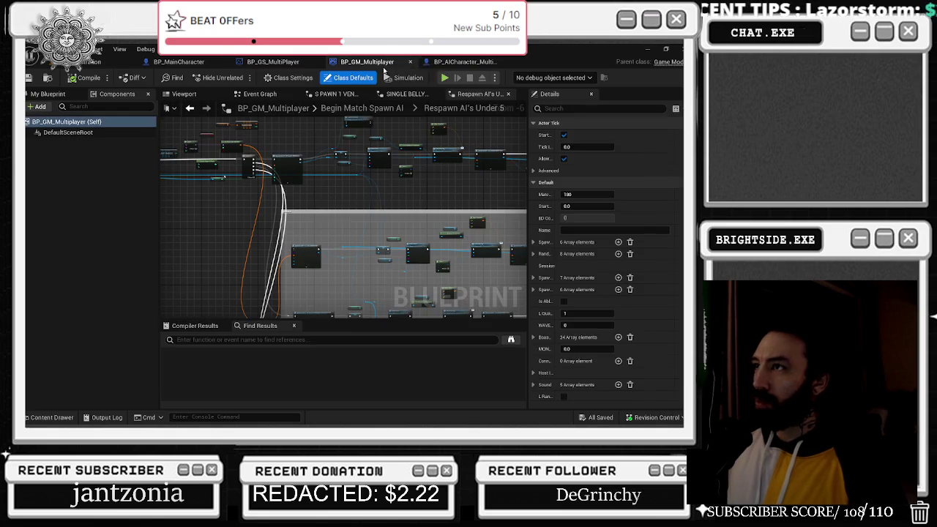
pyautogui.click(446, 64)
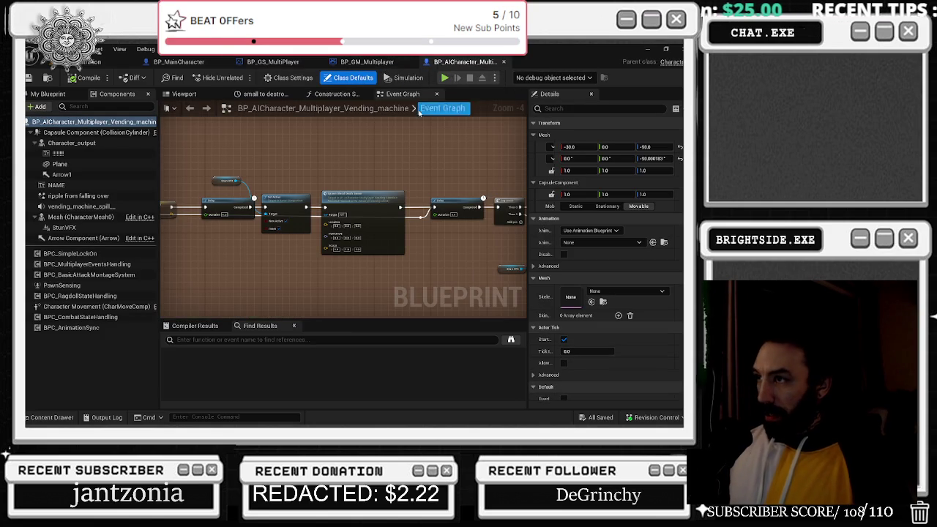
pyautogui.click(91, 62)
# - Fly around the pizza oven and dumpster with the navigation mesh overlay, up through the doorway
pyautogui.press('w')
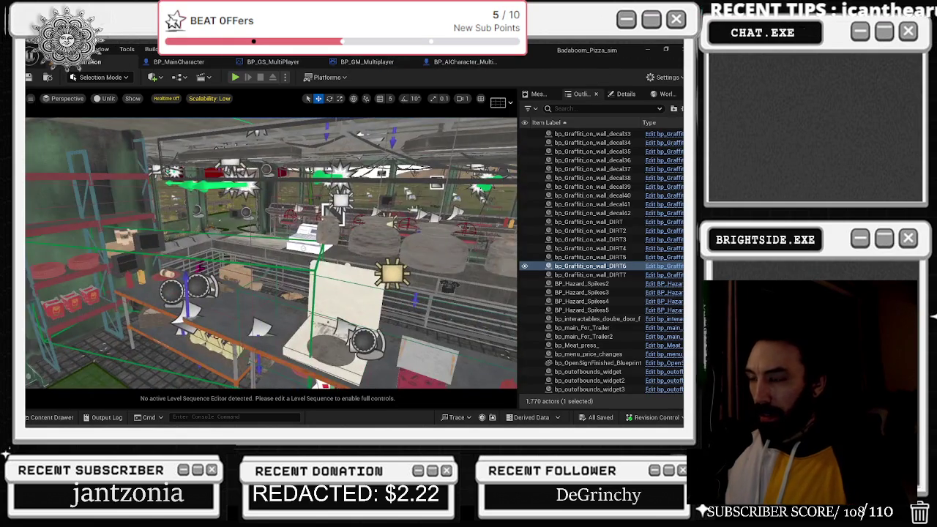
pyautogui.press('s')
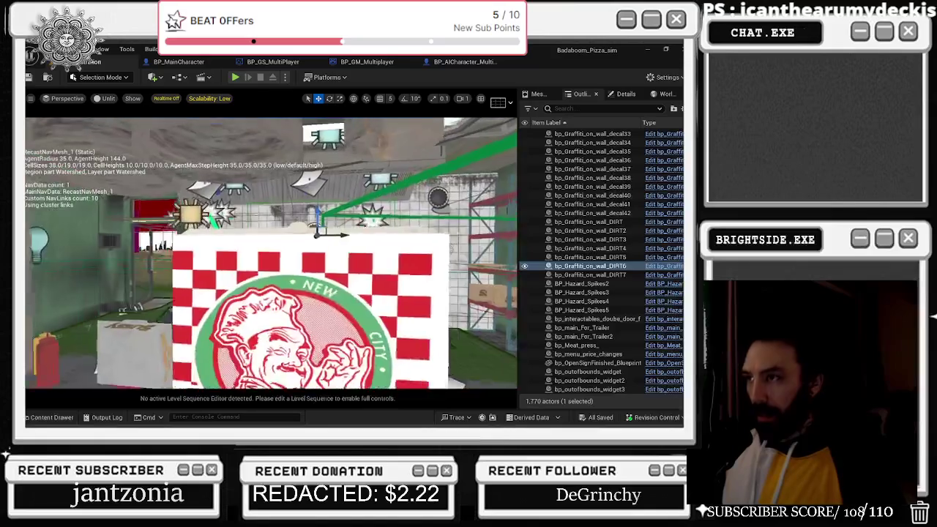
pyautogui.press('w')
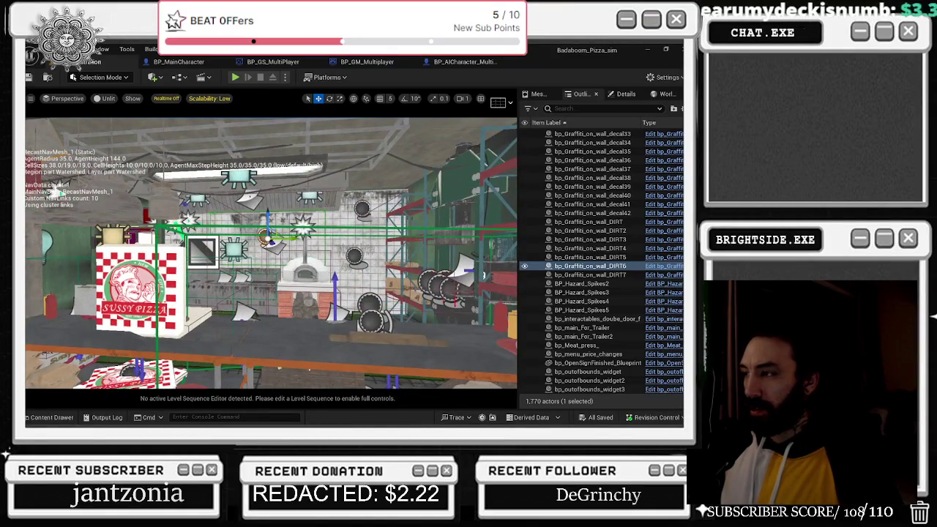
pyautogui.press('e')
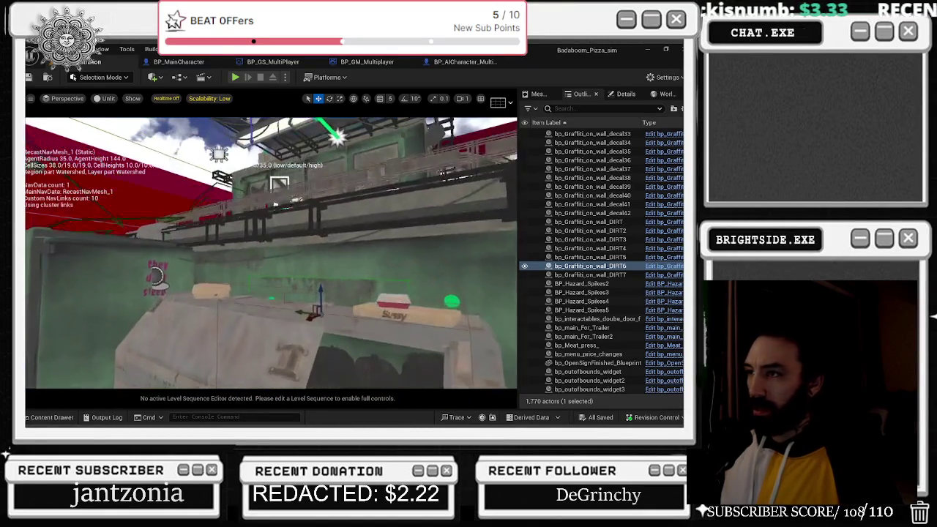
pyautogui.press('p')
pyautogui.press('s')
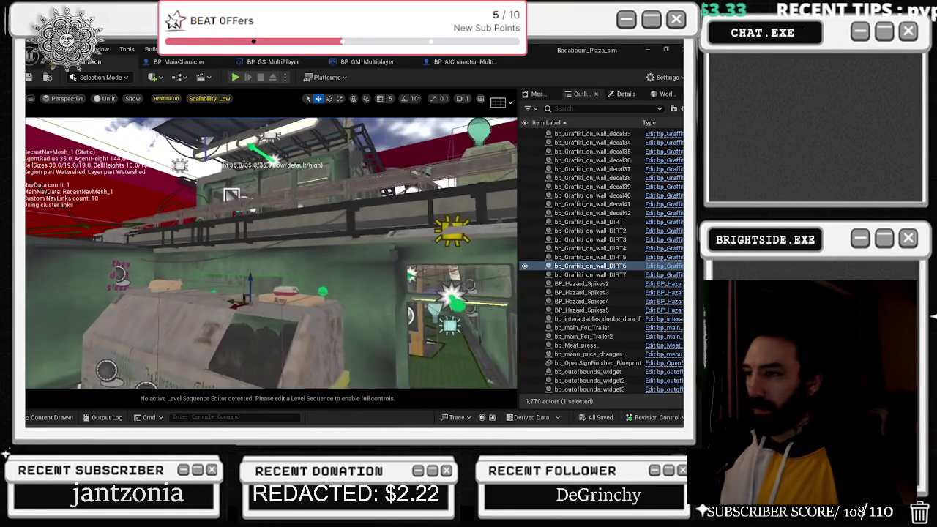
pyautogui.press('d')
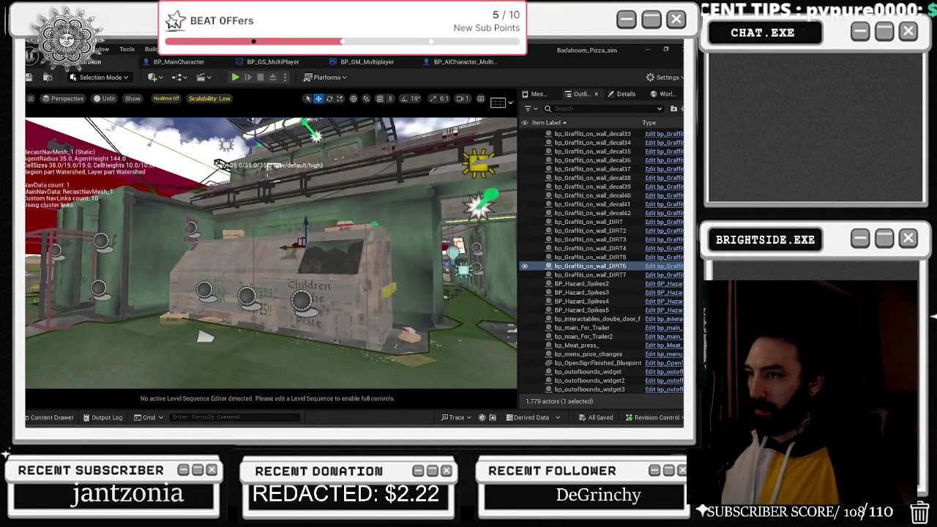
pyautogui.press('w')
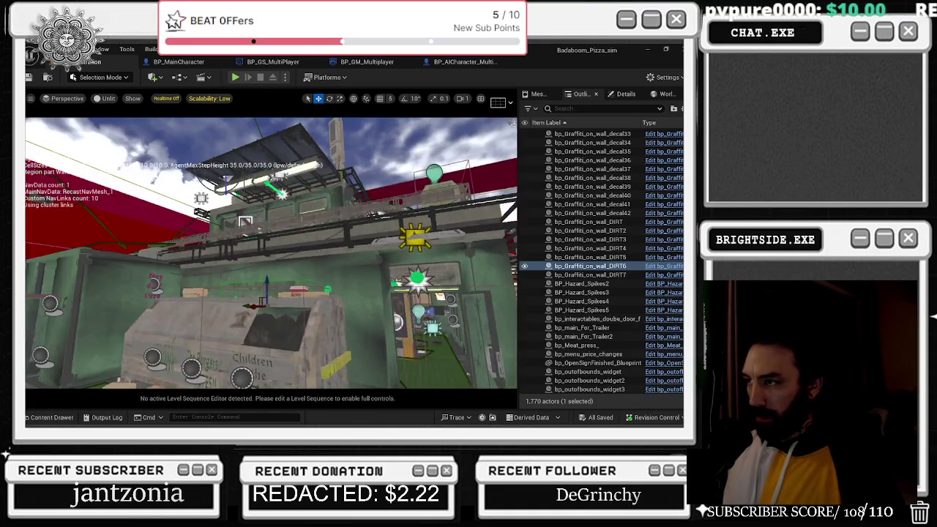
pyautogui.press('e')
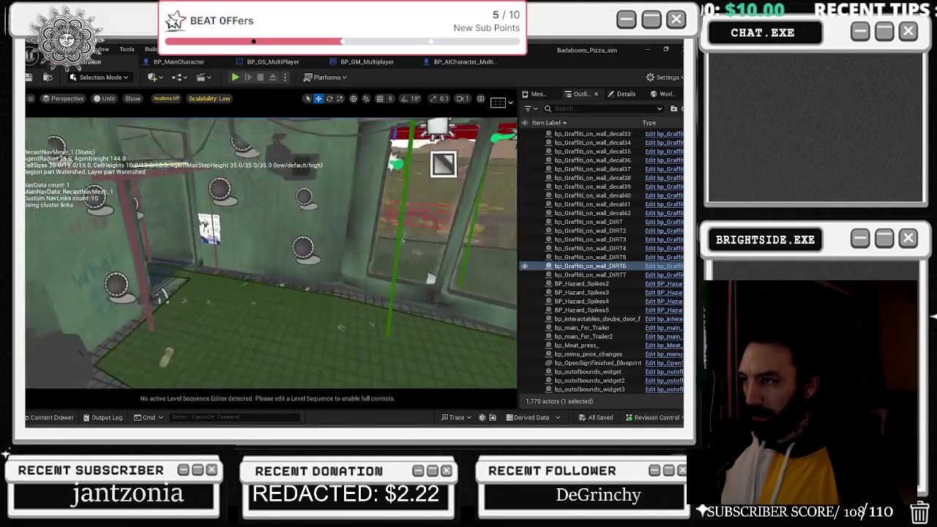
# - Select graffiti decal22 on the green wall and show the assets matching 'customer'
pyautogui.click(284, 264)
pyautogui.press('s')
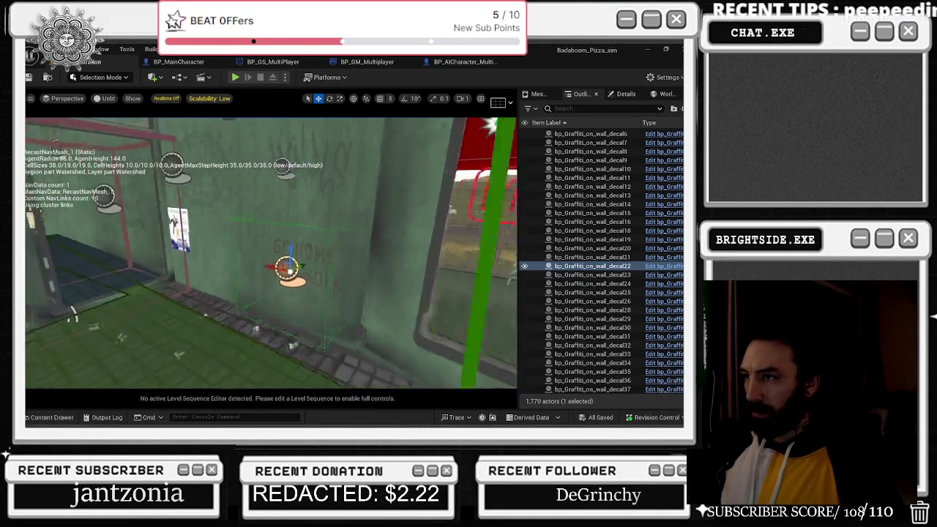
pyautogui.press('a')
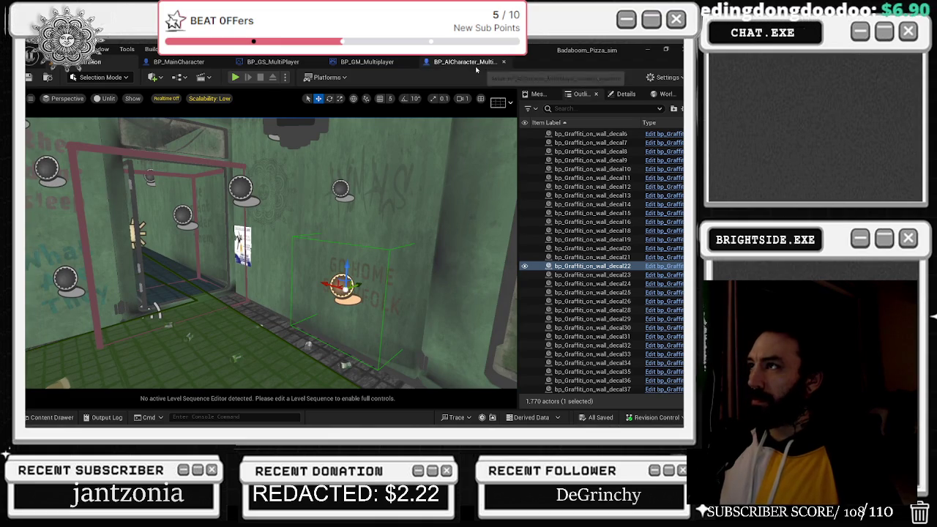
pyautogui.click(44, 417)
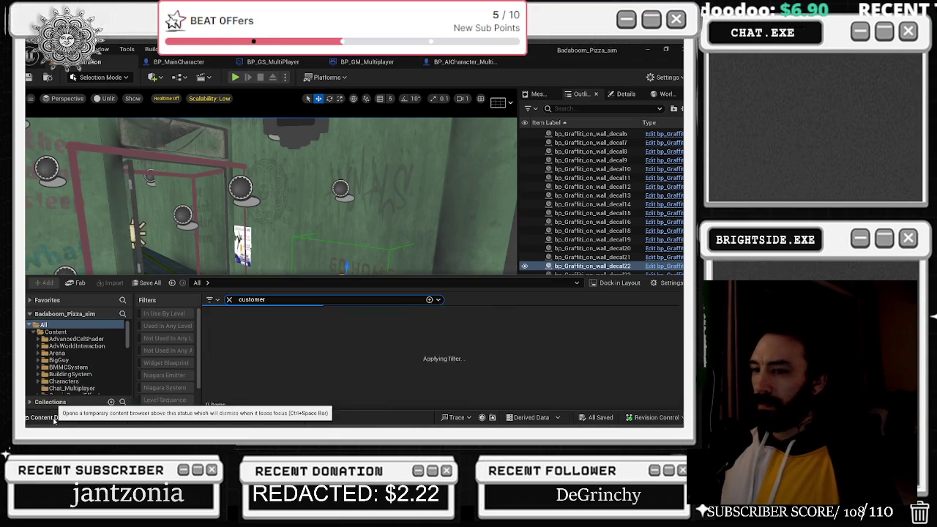
# - Open BP_Morning_Customer from the 'customer' search results to its Event Graph
pyautogui.scroll(-1, 513, 351)
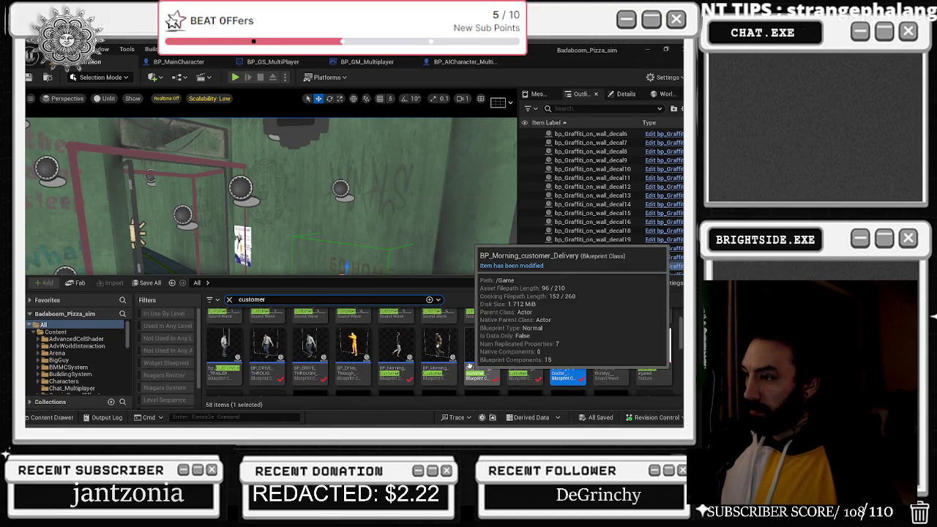
pyautogui.doubleClick(389, 365)
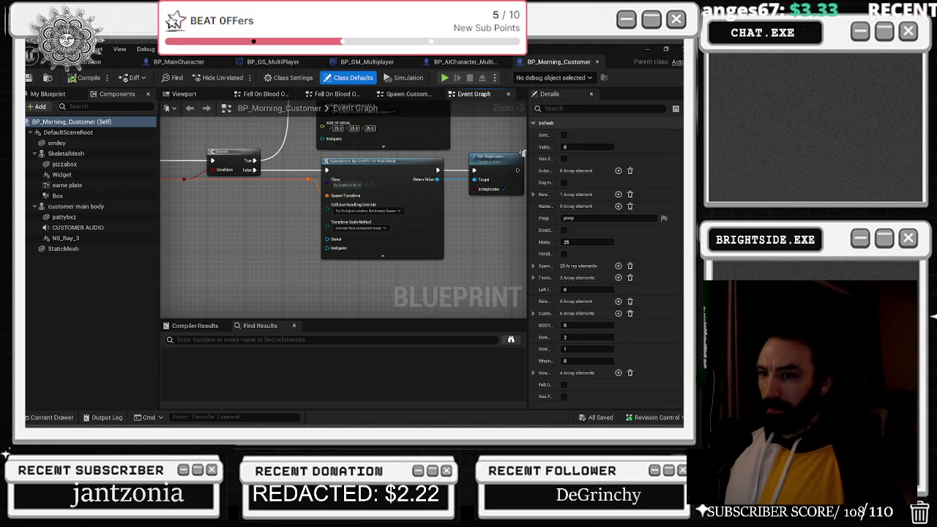
pyautogui.click(48, 418)
pyautogui.hotkey('alt', 'Tab')
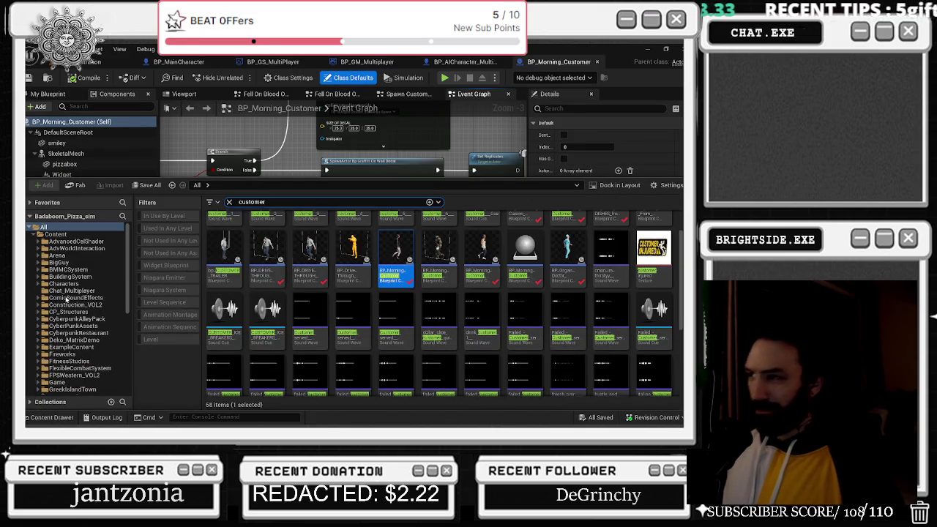
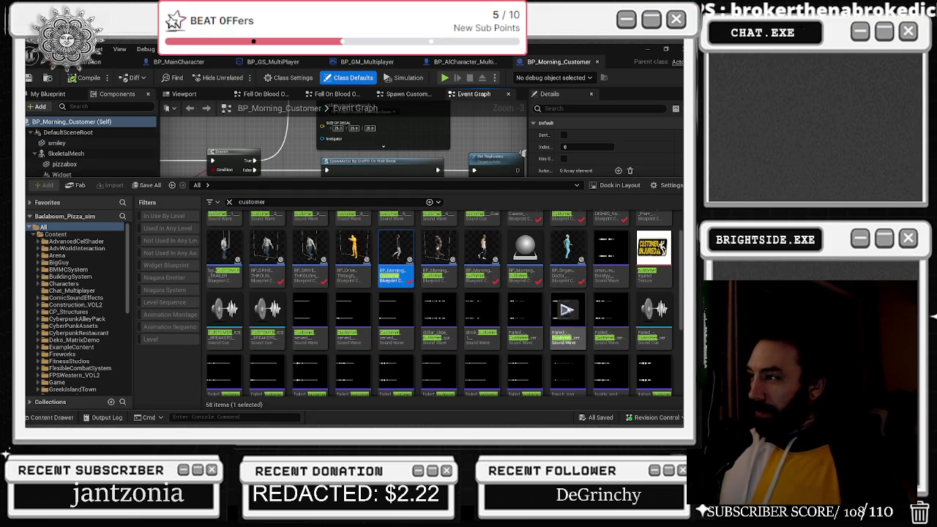
# - Open BP_DRIVE_THROUGH_CUSTOMER and pan its event graph to the graffiti wall decal spawn nodes
pyautogui.press('Left')
pyautogui.press('Left')
pyautogui.press('Left')
pyautogui.doubleClick(314, 254)
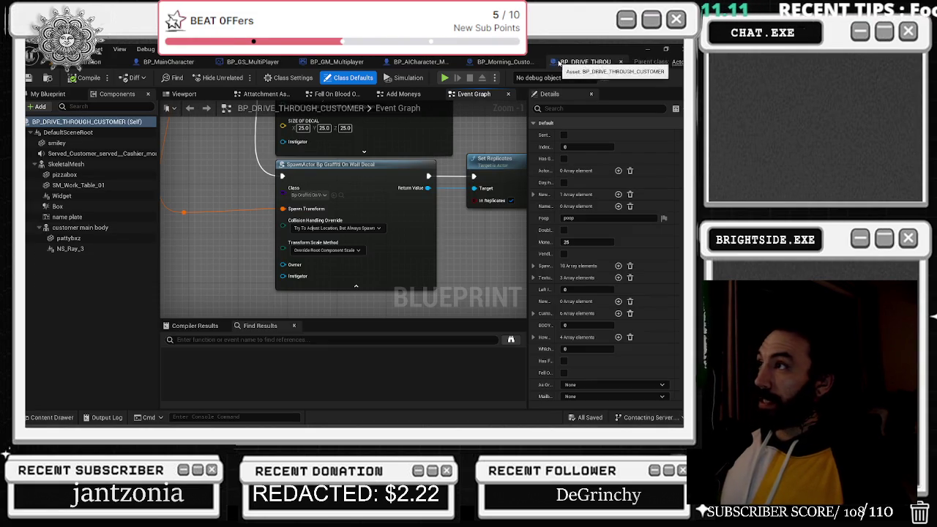
pyautogui.moveTo(241, 183)
pyautogui.mouseDown()
pyautogui.moveTo(344, 293)
pyautogui.moveTo(304, 302)
pyautogui.moveTo(473, 246)
pyautogui.mouseUp()
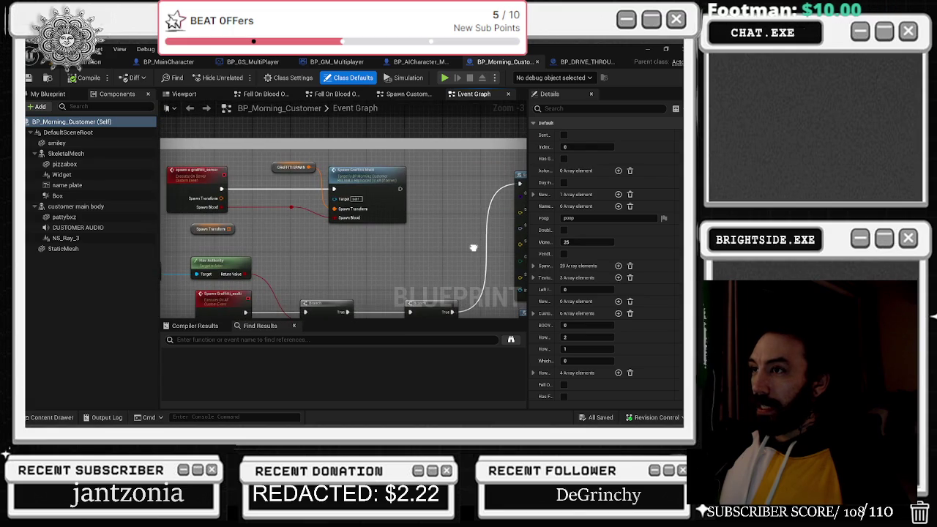
pyautogui.click(293, 167)
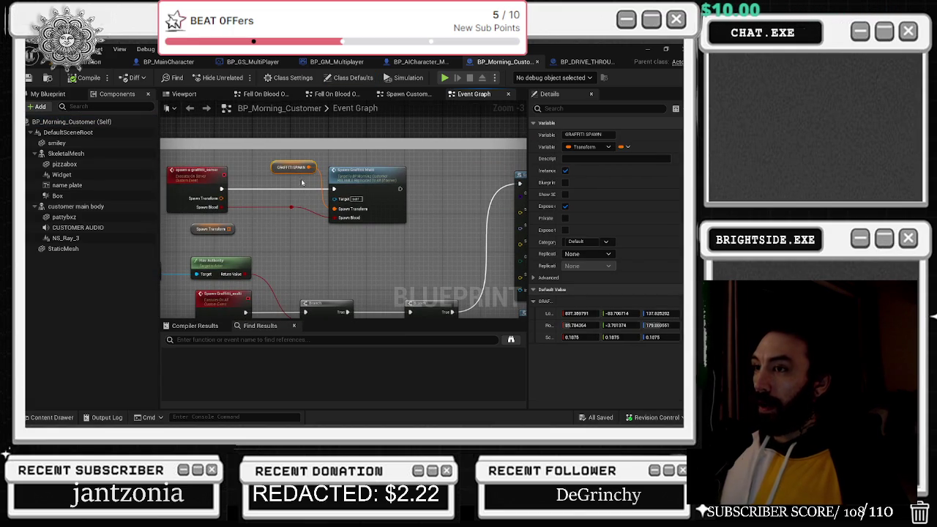
pyautogui.moveTo(289, 257)
pyautogui.mouseDown()
pyautogui.moveTo(239, 174)
pyautogui.moveTo(233, 134)
pyautogui.mouseUp()
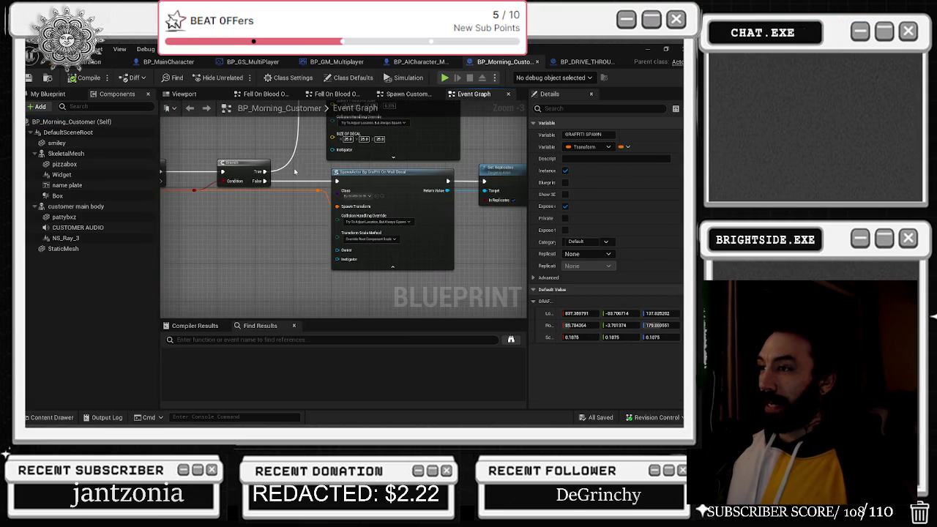
pyautogui.moveTo(309, 159); pyautogui.dragTo(353, 267)
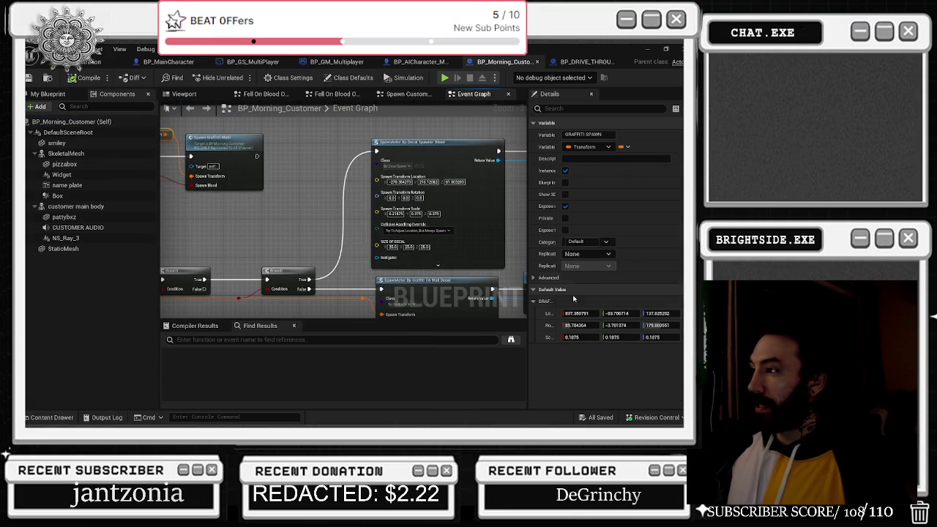
# - Check the graffiti decal on the level's left wall, then go back to the drive-through graph
pyautogui.click(96, 62)
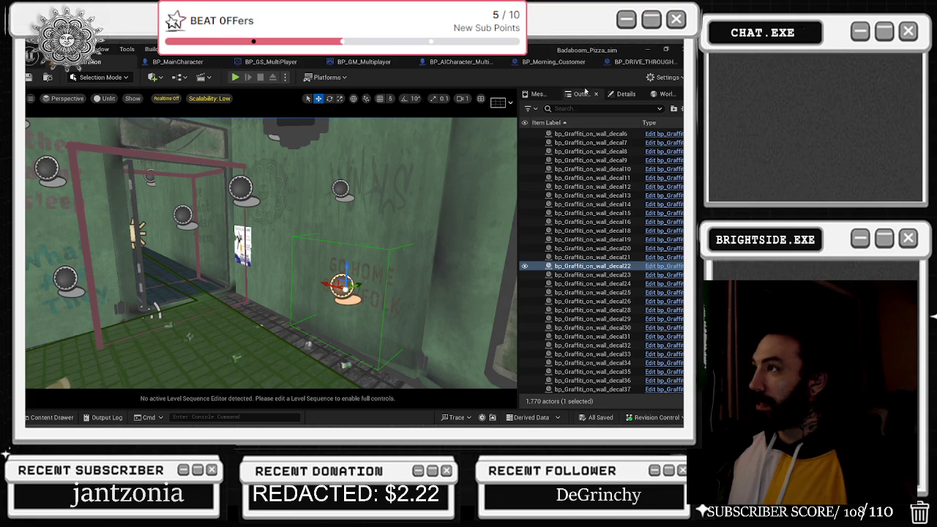
pyautogui.click(623, 93)
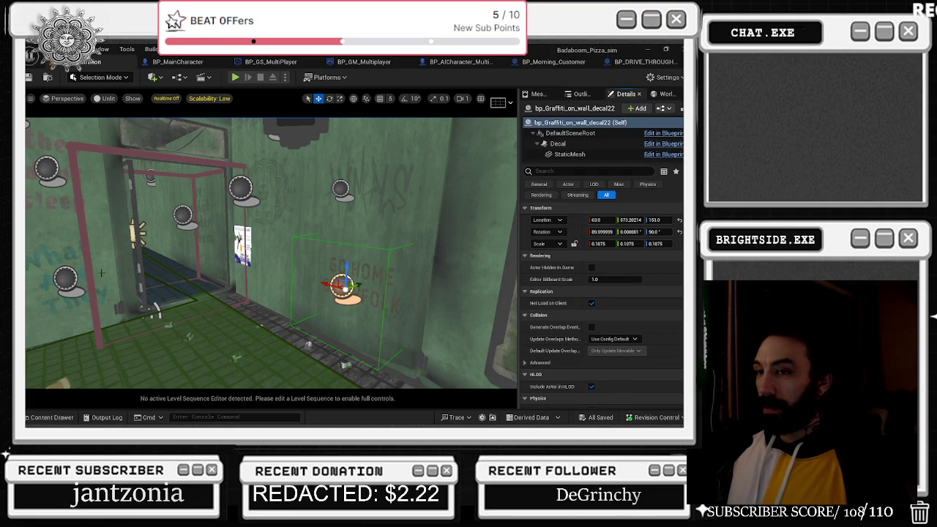
pyautogui.click(66, 278)
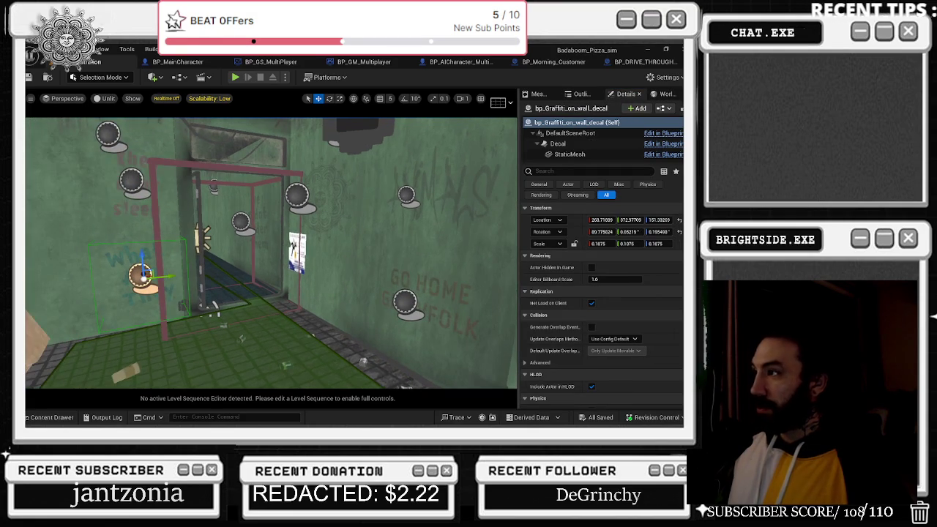
pyautogui.click(655, 65)
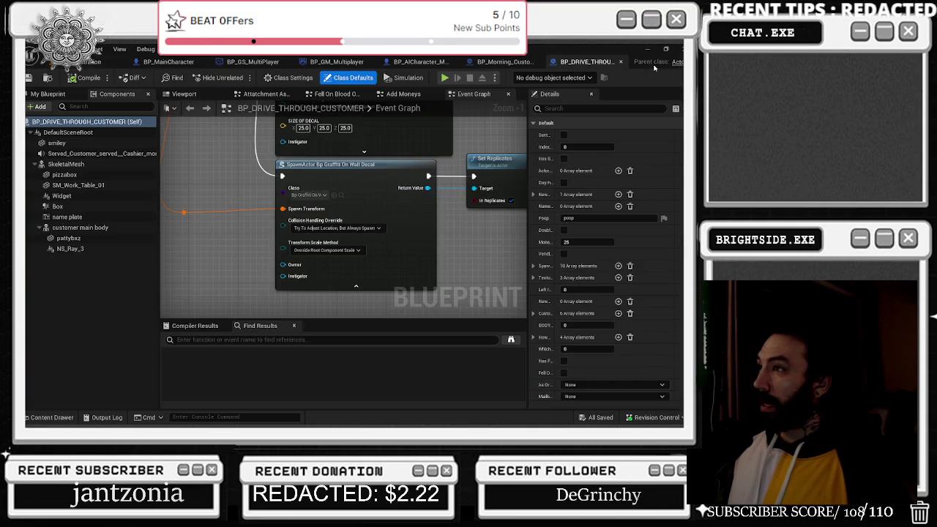
# - Look over the Branch, Decal Spawner Blood, graffiti server event and Set Replicates nodes
pyautogui.moveTo(249, 236)
pyautogui.mouseDown()
pyautogui.moveTo(285, 265)
pyautogui.moveTo(473, 241)
pyautogui.moveTo(307, 241)
pyautogui.moveTo(345, 314)
pyautogui.mouseUp()
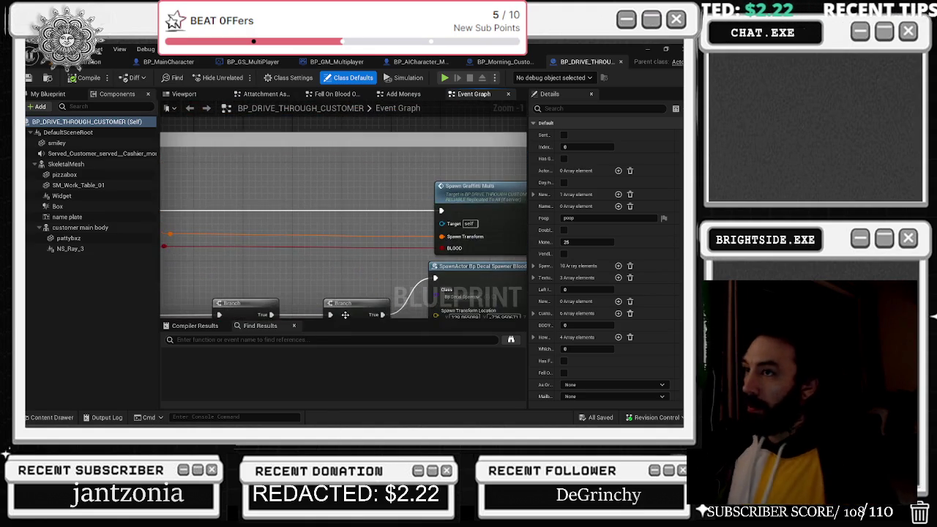
pyautogui.moveTo(255, 205)
pyautogui.mouseDown()
pyautogui.moveTo(408, 221)
pyautogui.moveTo(186, 173)
pyautogui.mouseUp()
pyautogui.scroll(-2, 400, 214)
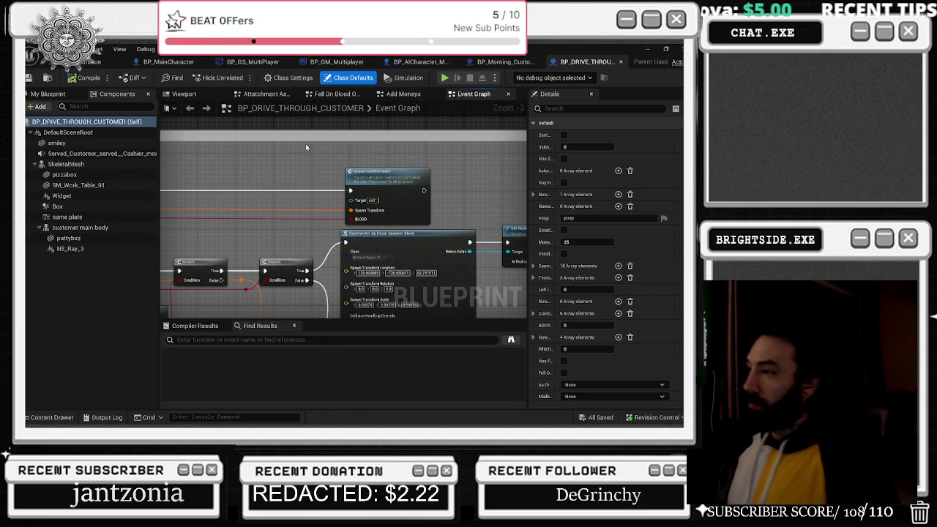
pyautogui.moveTo(274, 168)
pyautogui.mouseDown()
pyautogui.moveTo(216, 137)
pyautogui.moveTo(198, 88)
pyautogui.mouseUp()
pyautogui.scroll(3, 317, 253)
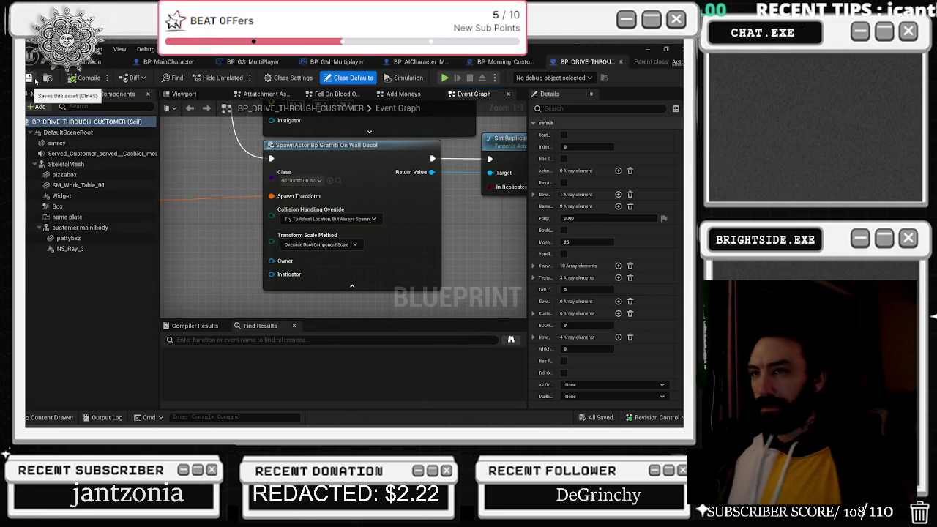
# - Compare both customer graphs, then return to the level and move the camera through the shop
pyautogui.click(92, 62)
pyautogui.moveTo(501, 184); pyautogui.dragTo(424, 184)
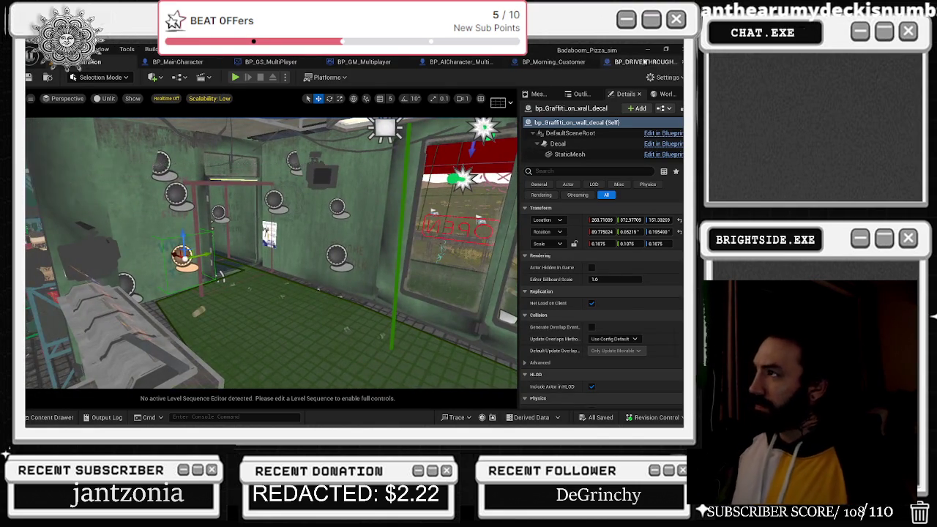
pyautogui.click(636, 61)
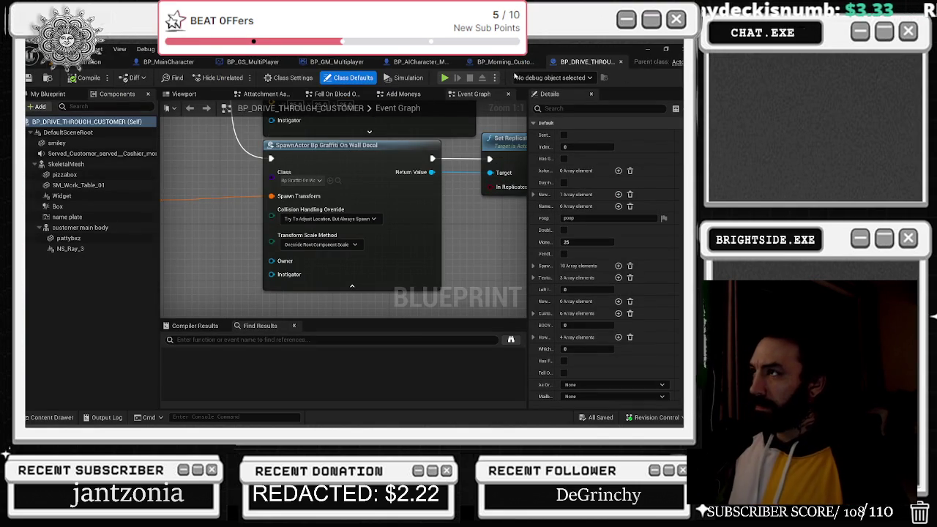
pyautogui.click(504, 61)
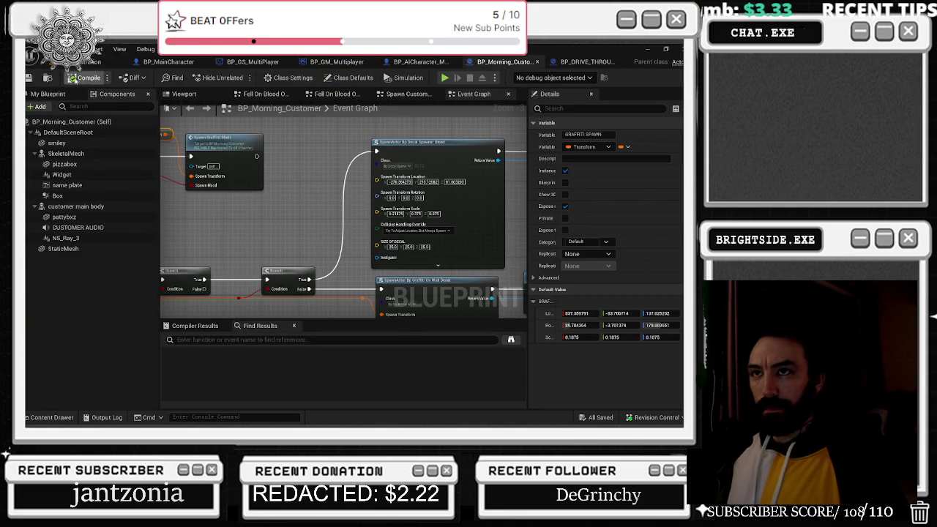
pyautogui.click(94, 61)
pyautogui.moveTo(223, 152); pyautogui.dragTo(174, 159)
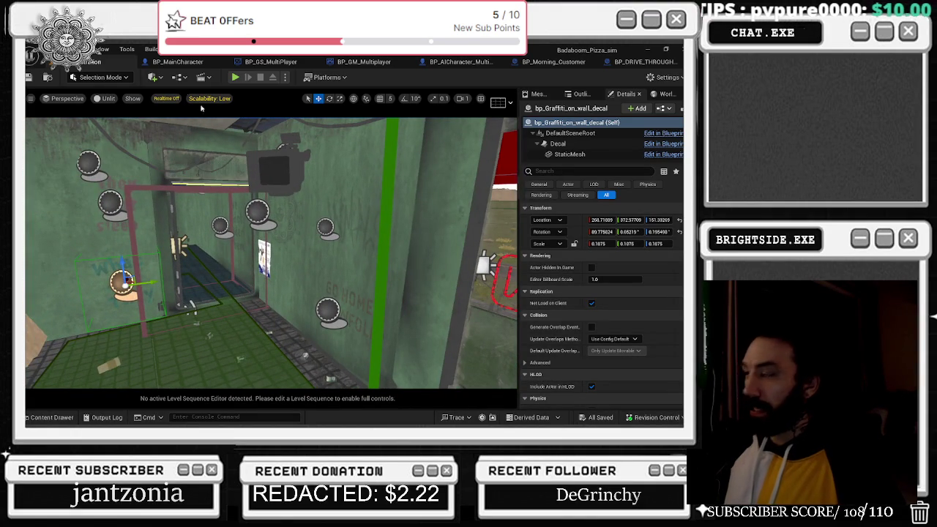
# - Run a Play-in-Editor test of the pizza shop, stop it, and switch to BP_MainCharacter
pyautogui.hotkey('alt', 'p')
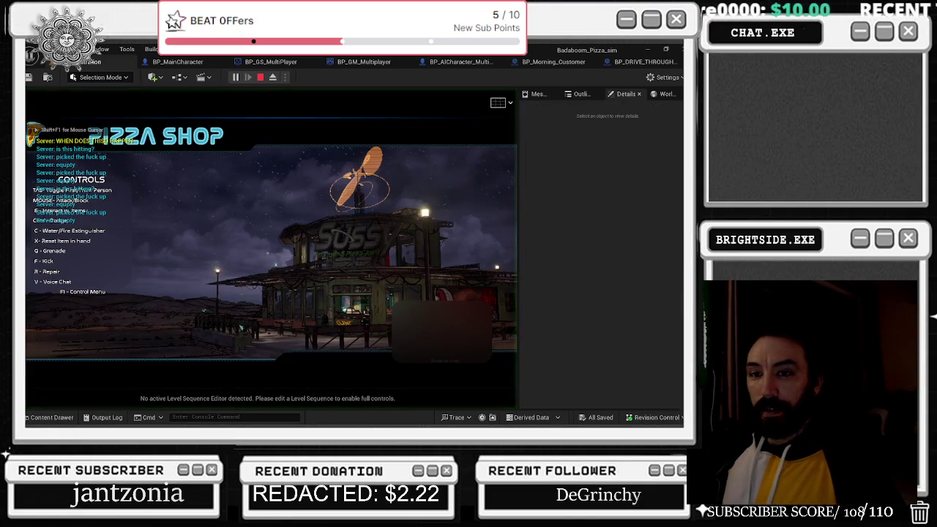
pyautogui.hotkey('alt', 'Tab')
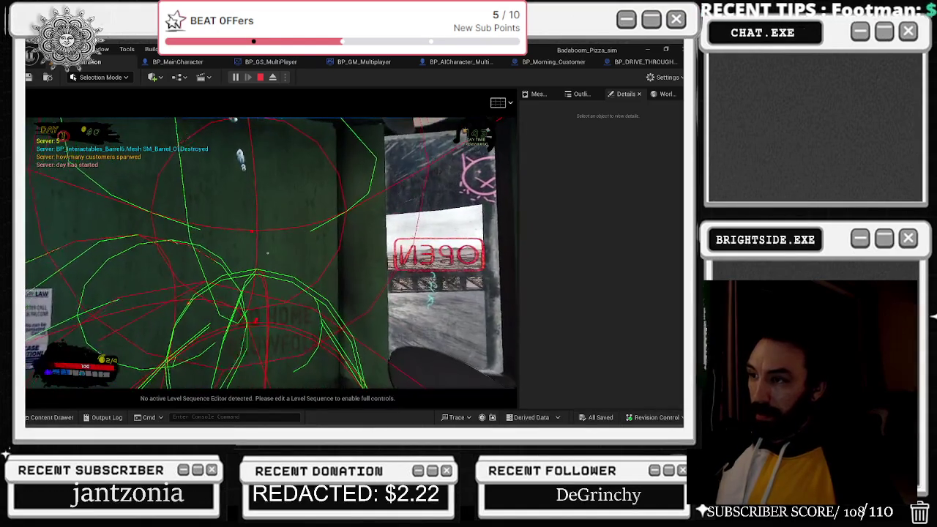
pyautogui.press('Escape')
pyautogui.click(204, 63)
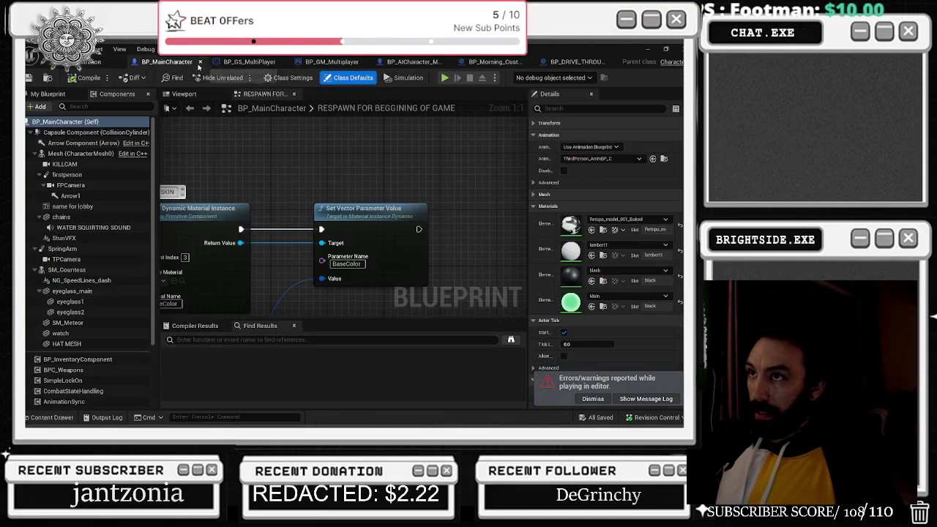
# - Search BP_MainCharacter for 'clean' and jump to the CLEAN THE DECAL call in the Event Graph
pyautogui.click(213, 340)
pyautogui.write('c')
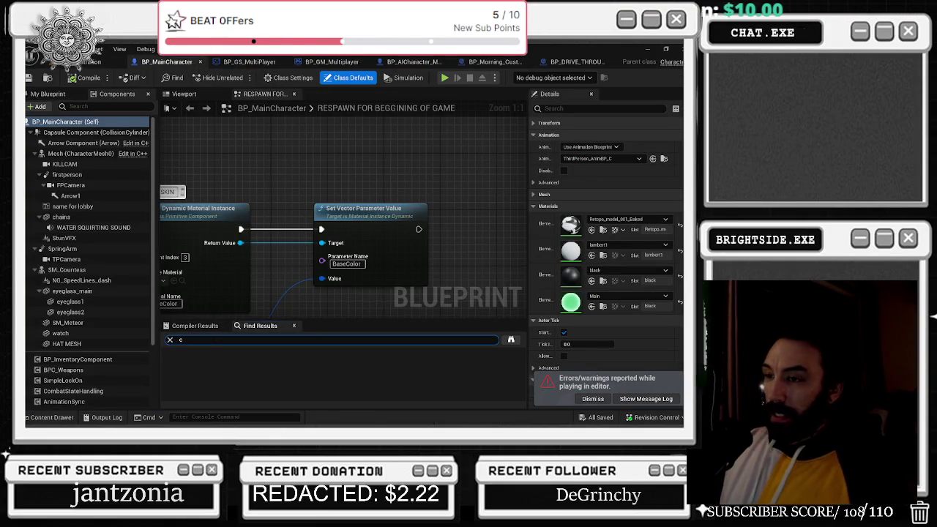
pyautogui.press('Return')
pyautogui.scroll(-1, 243, 361)
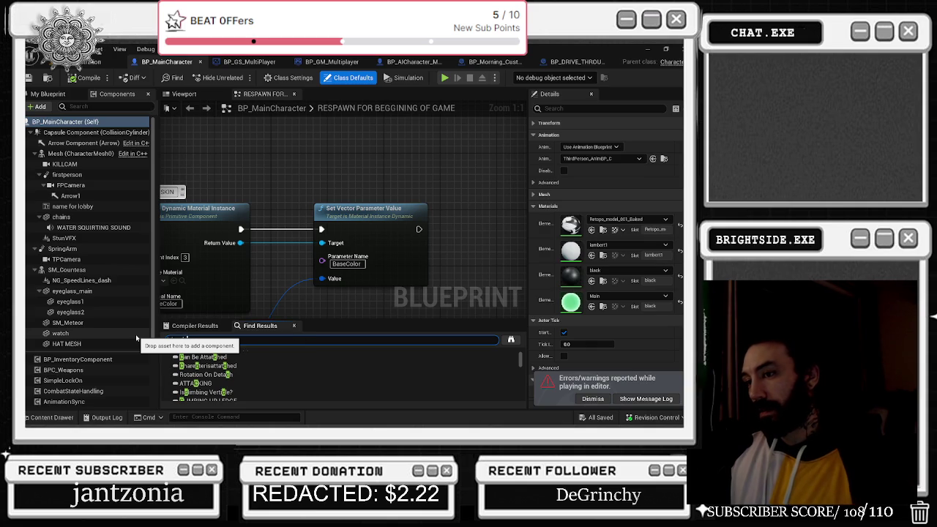
pyautogui.write('lean')
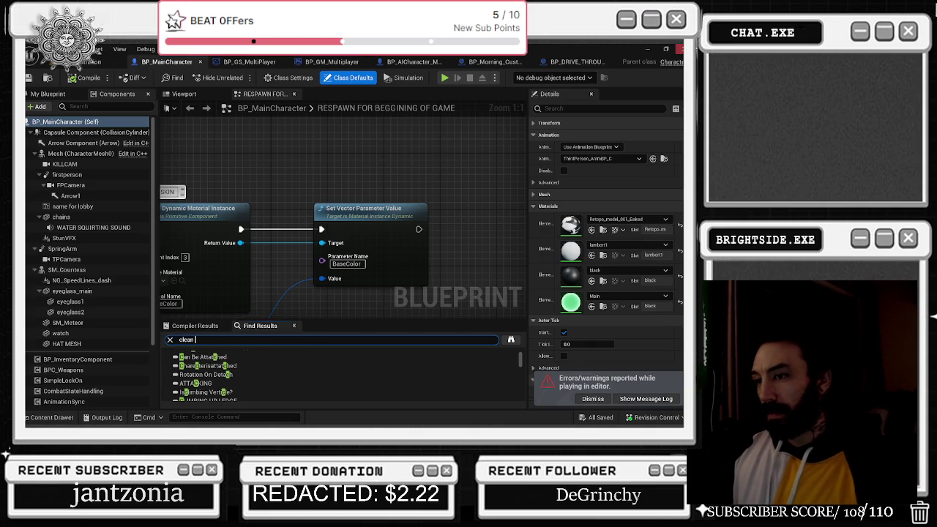
pyautogui.press('Return')
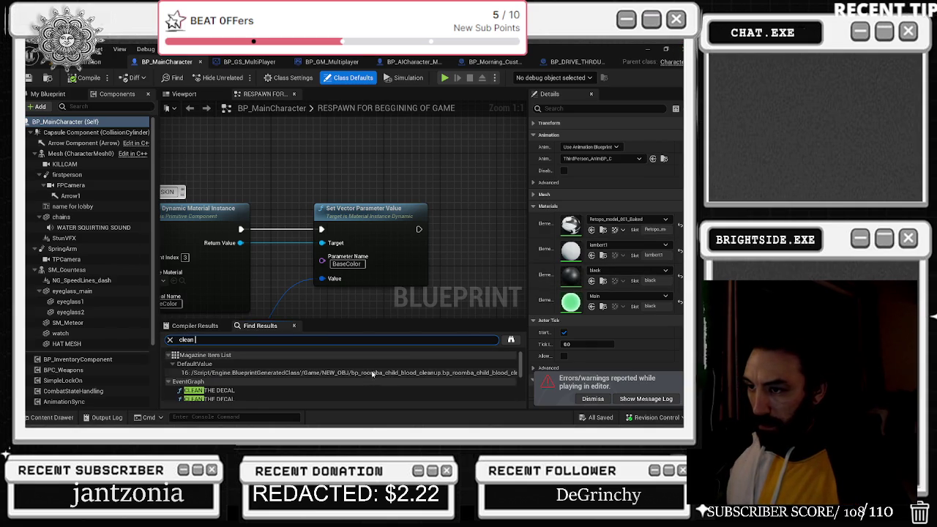
pyautogui.click(302, 391)
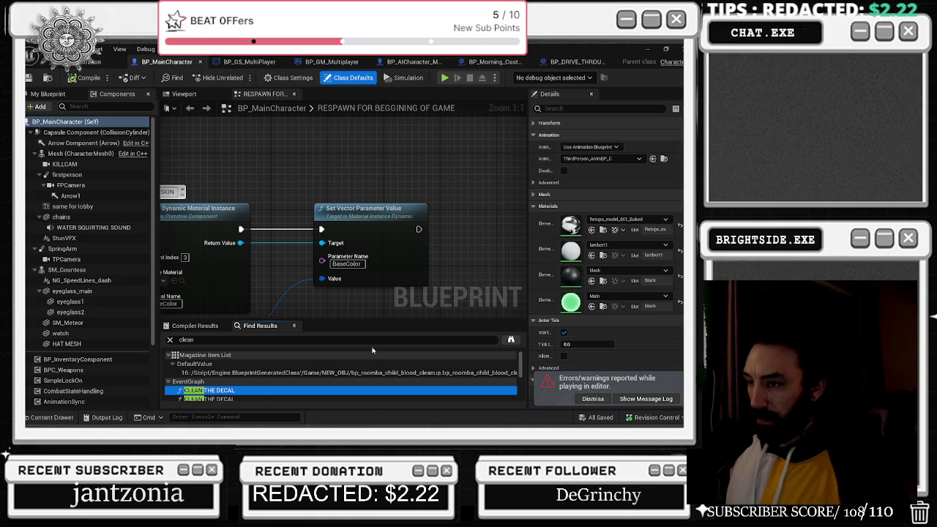
pyautogui.doubleClick(245, 390)
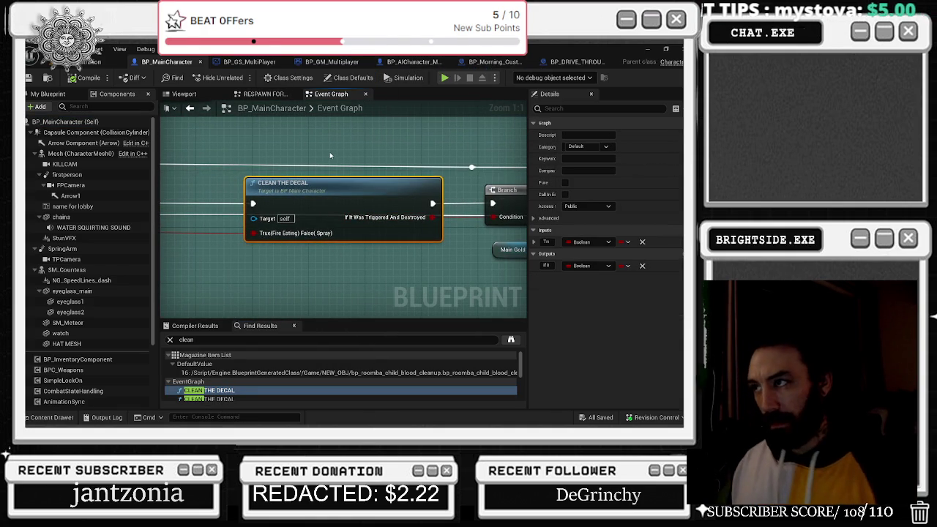
# - Open the CLEAN THE DECAL function's own graph
pyautogui.scroll(-1, 331, 154)
pyautogui.moveTo(333, 165)
pyautogui.mouseDown()
pyautogui.moveTo(439, 172)
pyautogui.moveTo(476, 197)
pyautogui.moveTo(517, 252)
pyautogui.mouseUp()
pyautogui.moveTo(269, 221)
pyautogui.mouseDown()
pyautogui.moveTo(422, 228)
pyautogui.moveTo(161, 181)
pyautogui.mouseUp()
pyautogui.scroll(1, 422, 229)
pyautogui.doubleClick(304, 239)
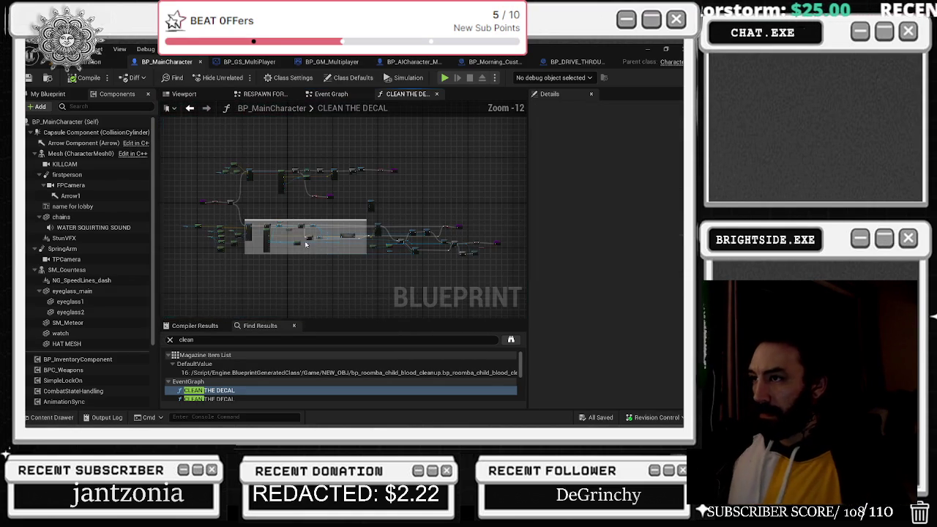
# - Place a Capsule Component reference and add a second entry to the ignore list's Make Array
pyautogui.scroll(4, 250, 206)
pyautogui.scroll(2, 249, 206)
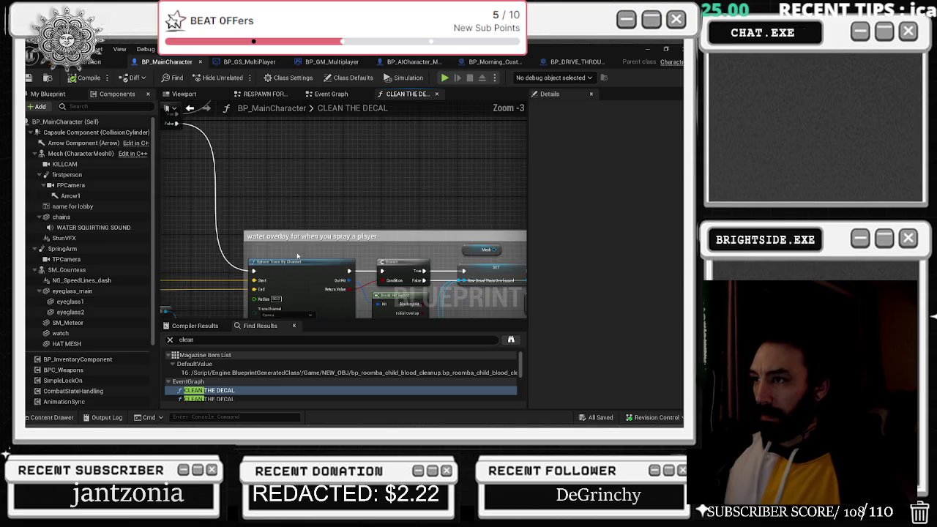
pyautogui.scroll(1, 340, 198)
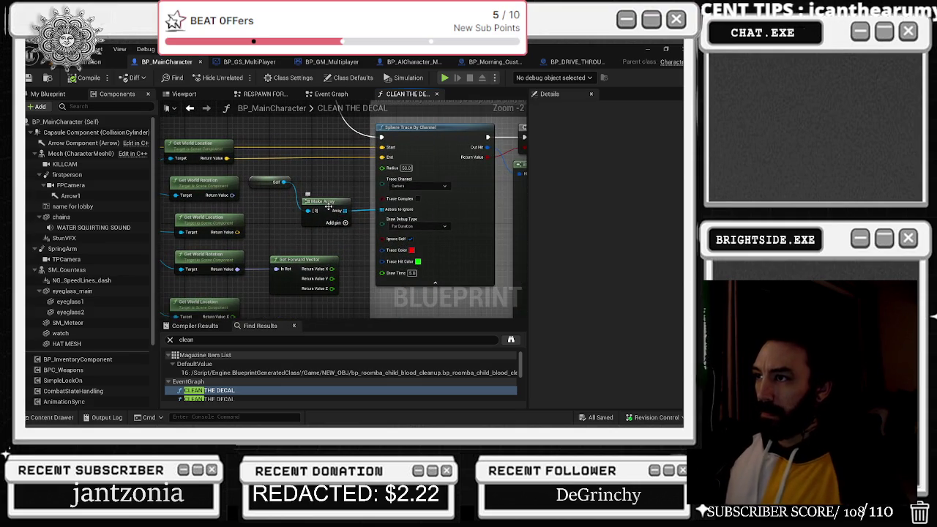
pyautogui.click(329, 205)
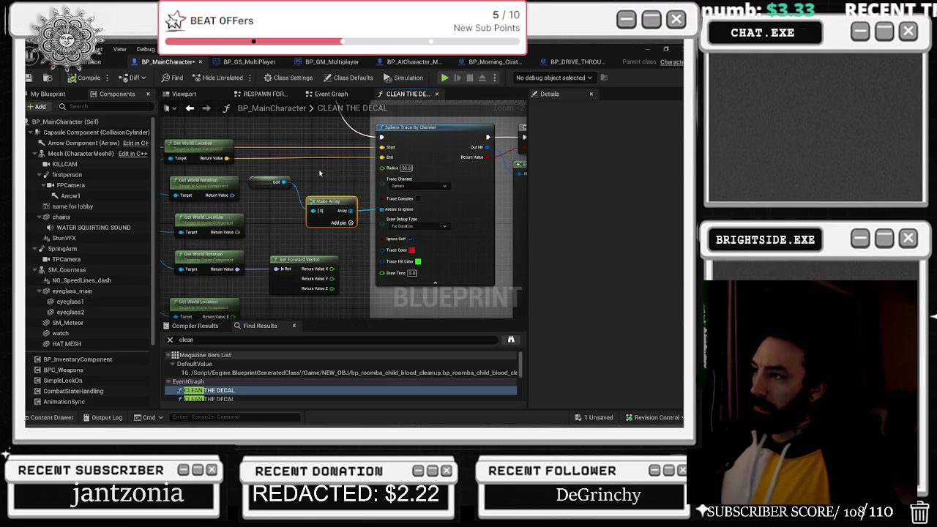
pyautogui.moveTo(80, 133)
pyautogui.mouseDown()
pyautogui.moveTo(168, 183)
pyautogui.moveTo(249, 210)
pyautogui.moveTo(343, 221)
pyautogui.mouseUp()
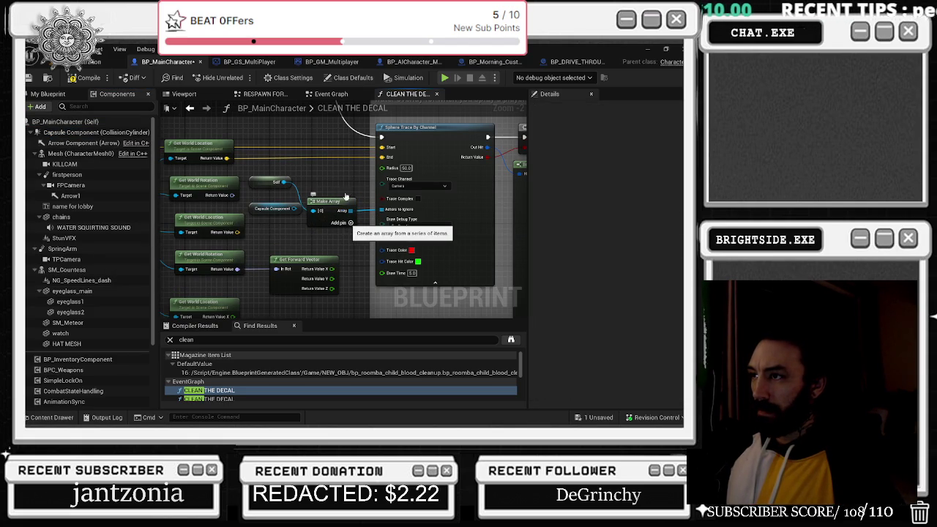
pyautogui.click(350, 223)
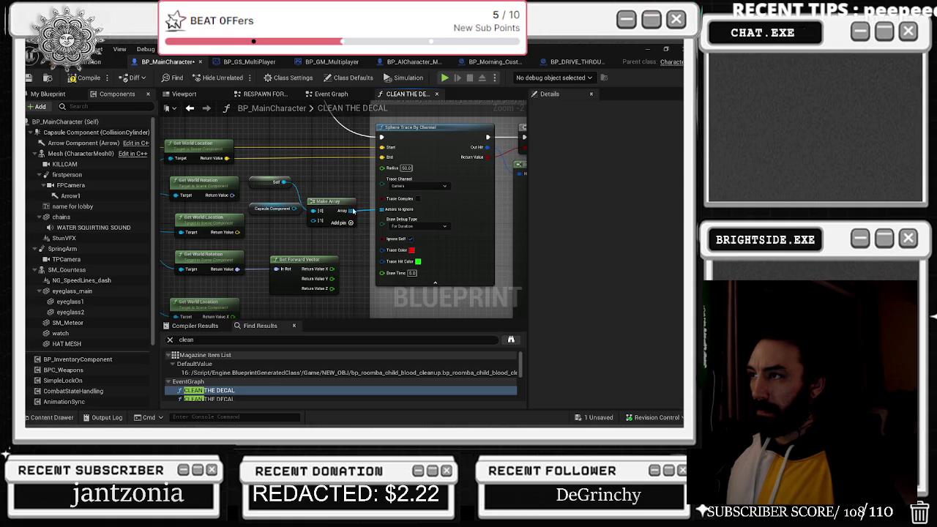
pyautogui.keyDown('alt'); pyautogui.click(315, 210); pyautogui.keyUp('alt')
pyautogui.moveTo(295, 209)
pyautogui.mouseDown()
pyautogui.moveTo(329, 226)
pyautogui.moveTo(327, 188)
pyautogui.mouseUp()
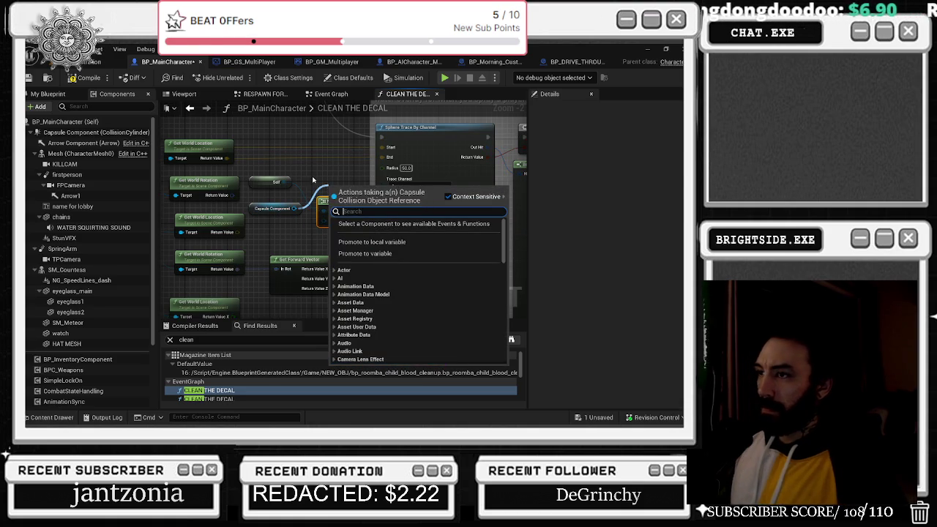
pyautogui.click(310, 171)
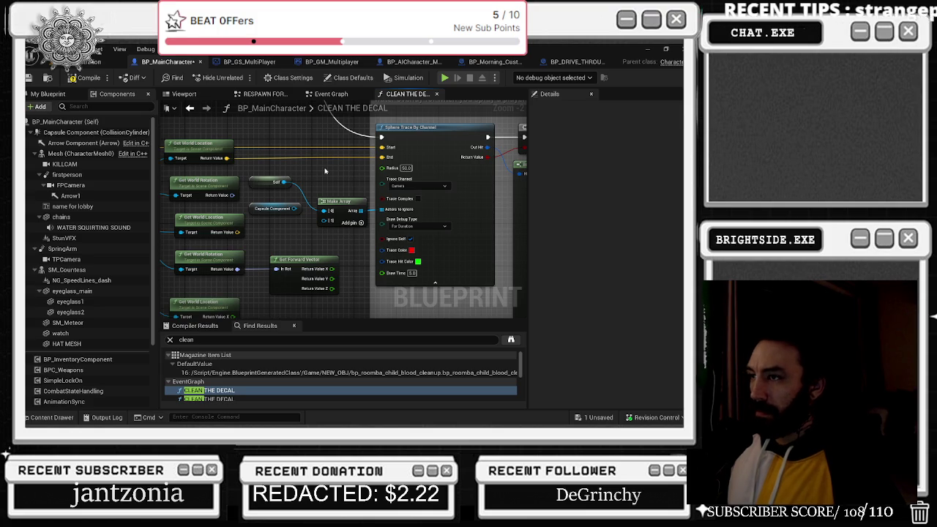
# - Review the rest of the function: Branch, Spawn System at Location, Destroy Decal, Get World Location nodes, and the Mesh component
pyautogui.moveTo(325, 171); pyautogui.dragTo(159, 173)
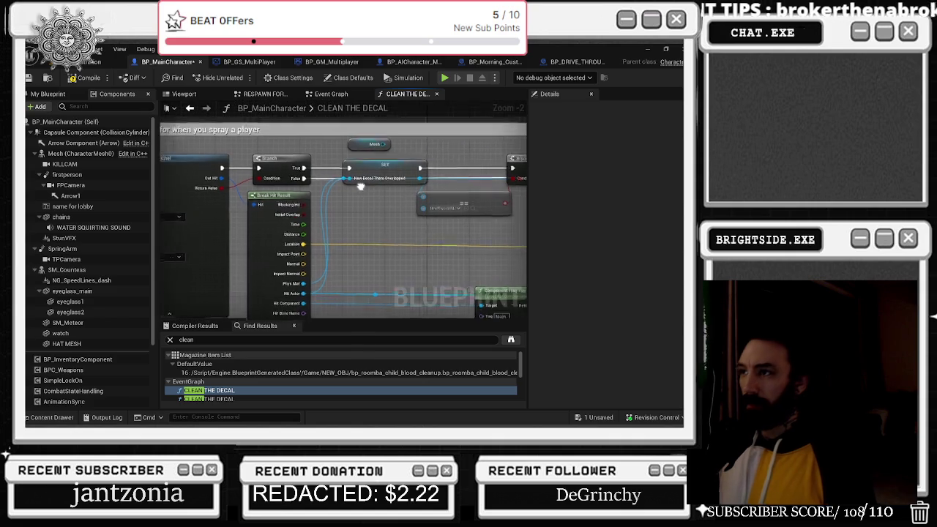
pyautogui.click(375, 169)
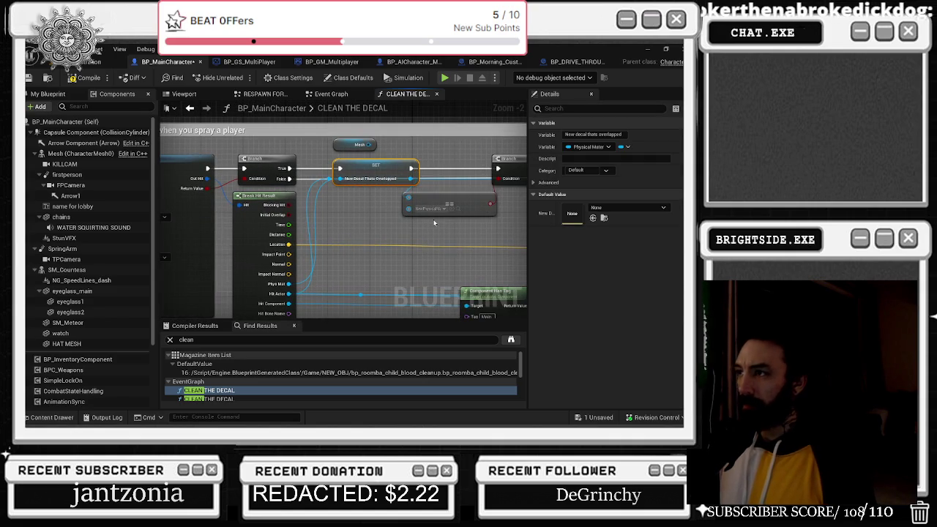
pyautogui.moveTo(447, 205); pyautogui.dragTo(452, 205)
pyautogui.moveTo(366, 225); pyautogui.dragTo(317, 166)
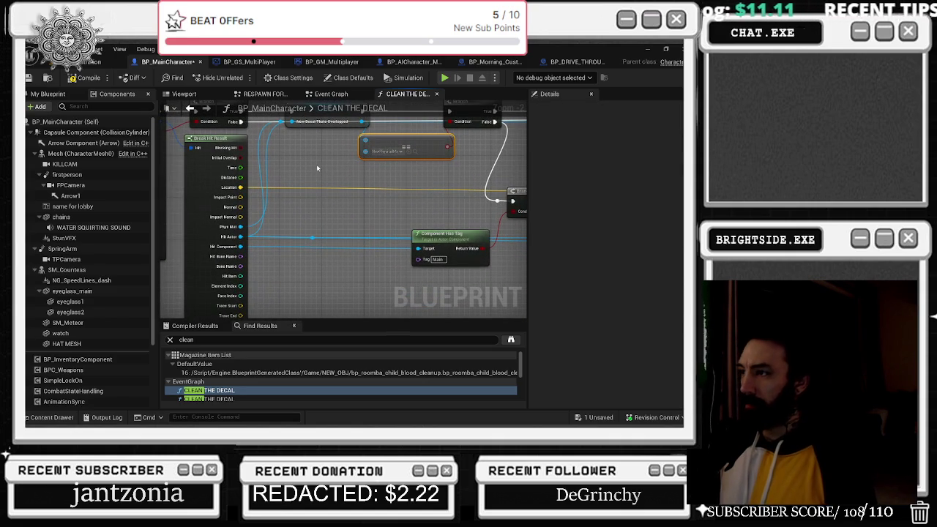
pyautogui.moveTo(380, 202); pyautogui.dragTo(220, 183)
pyautogui.moveTo(450, 209)
pyautogui.mouseDown()
pyautogui.moveTo(235, 270)
pyautogui.moveTo(190, 260)
pyautogui.mouseUp()
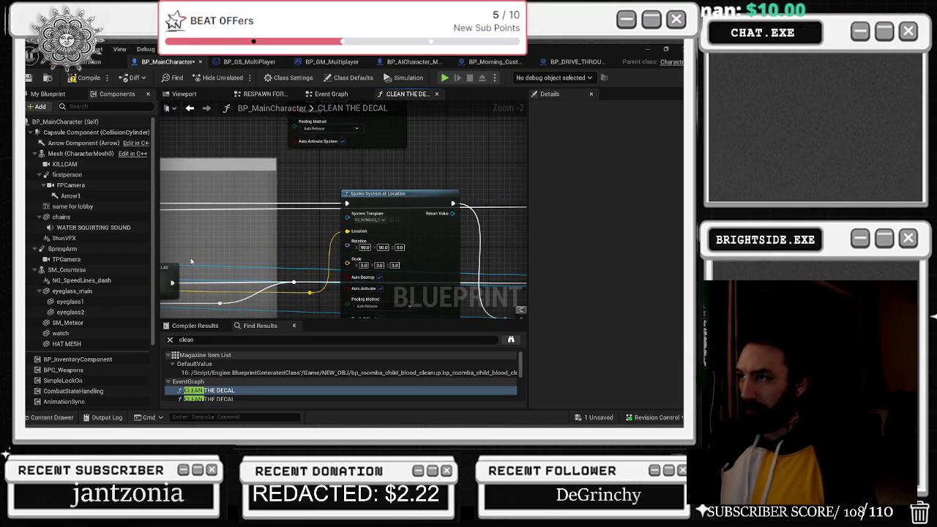
pyautogui.moveTo(368, 177); pyautogui.dragTo(249, 131)
pyautogui.moveTo(325, 143)
pyautogui.mouseDown()
pyautogui.moveTo(197, 141)
pyautogui.moveTo(288, 204)
pyautogui.mouseUp()
pyautogui.scroll(-2, 197, 141)
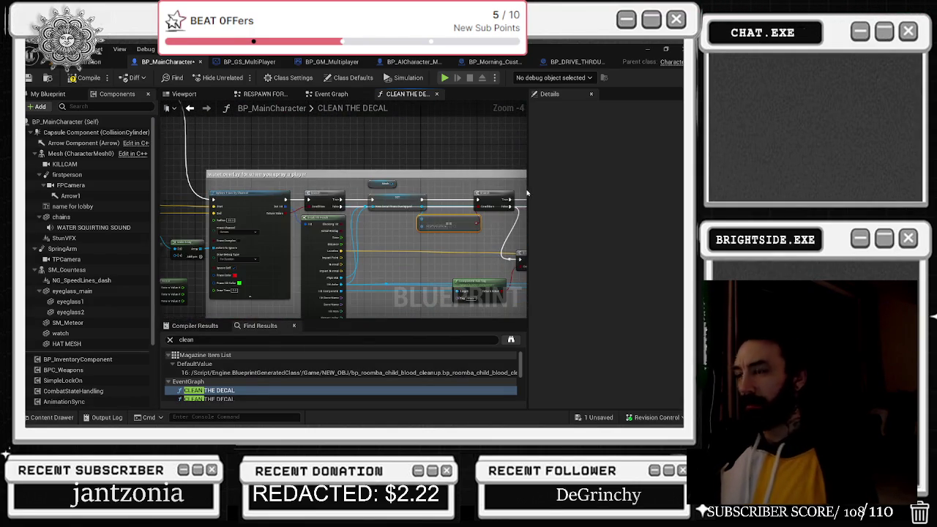
pyautogui.scroll(2, 245, 208)
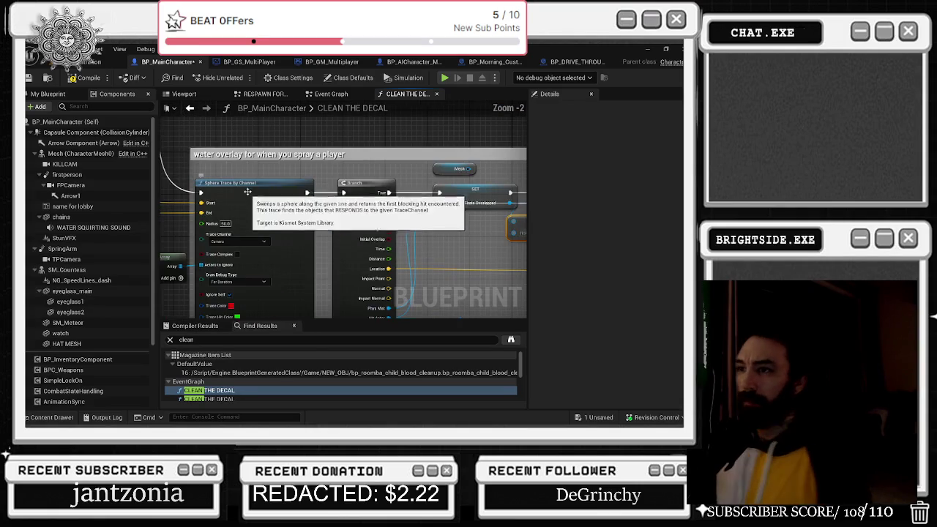
pyautogui.moveTo(235, 174); pyautogui.dragTo(390, 178)
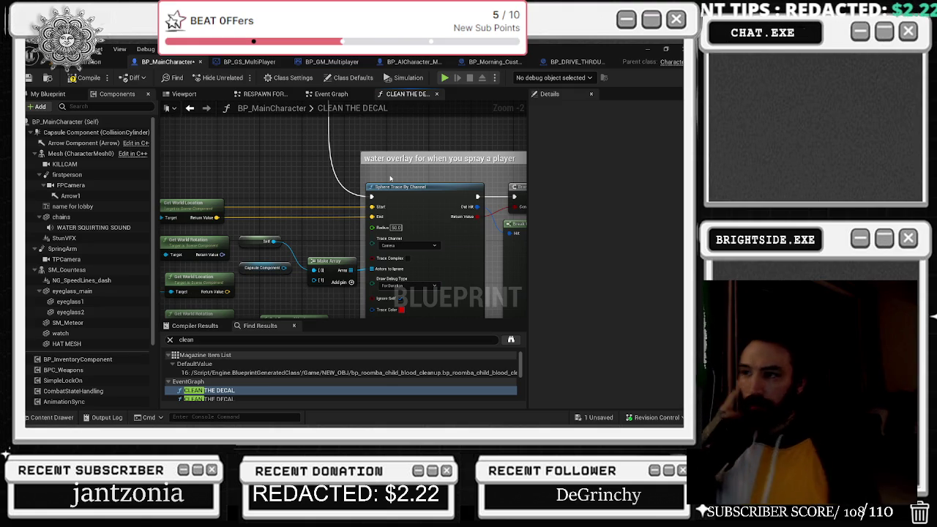
pyautogui.click(80, 153)
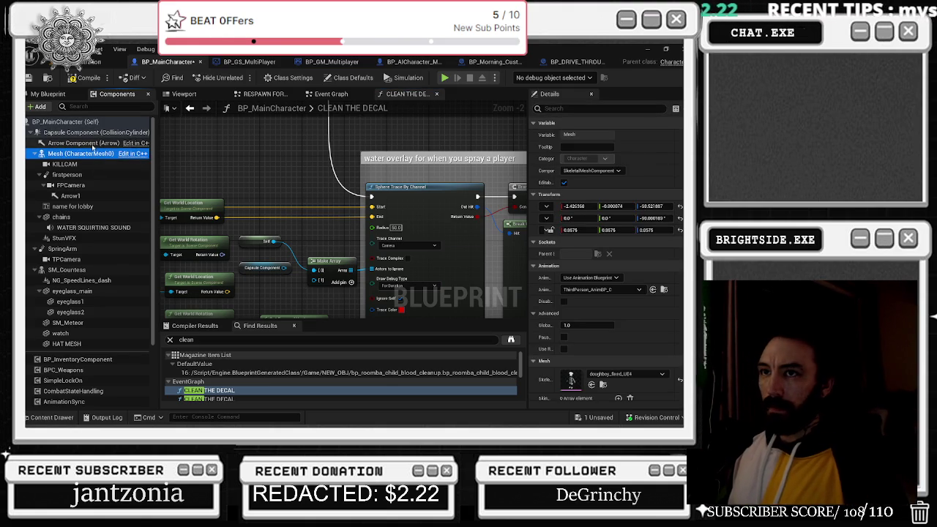
# - Place another Capsule Component reference and filter its details to collision settings
pyautogui.moveTo(96, 131)
pyautogui.mouseDown()
pyautogui.moveTo(198, 212)
pyautogui.moveTo(269, 225)
pyautogui.mouseUp()
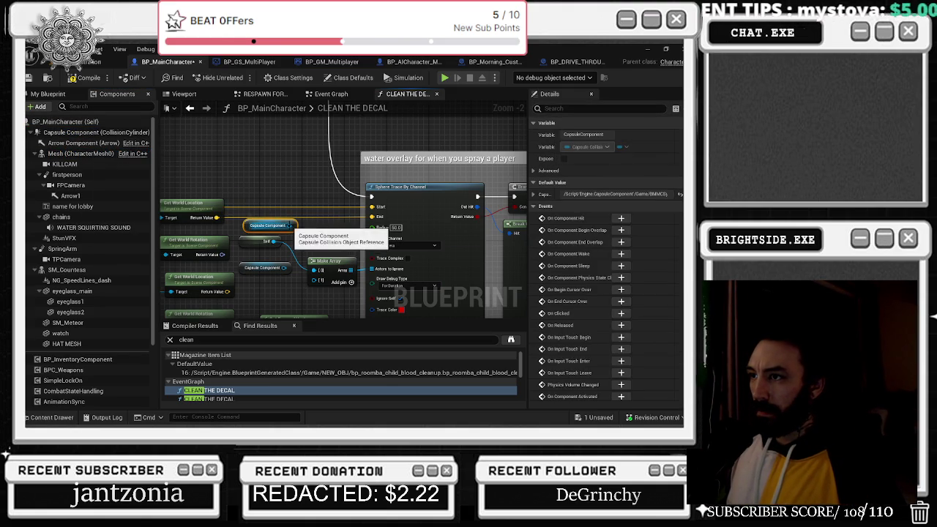
pyautogui.click(70, 132)
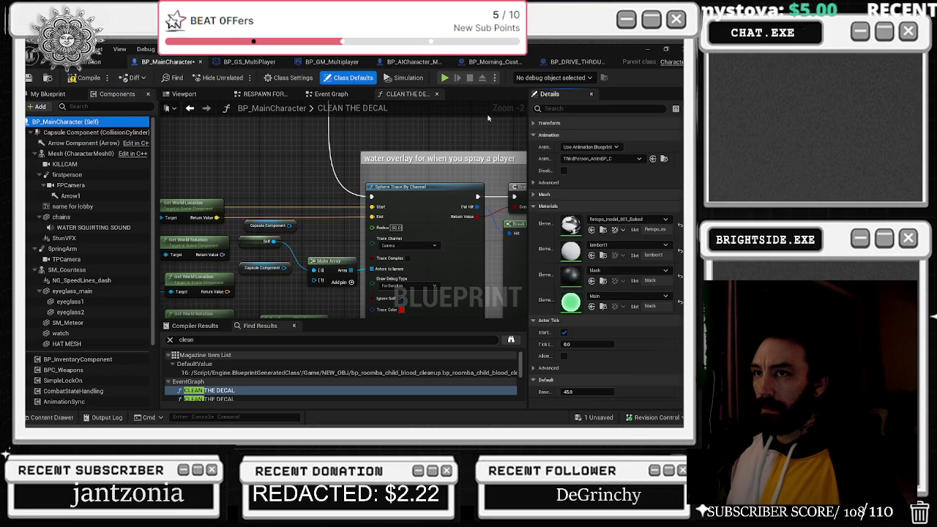
pyautogui.click(608, 108)
pyautogui.write('coll')
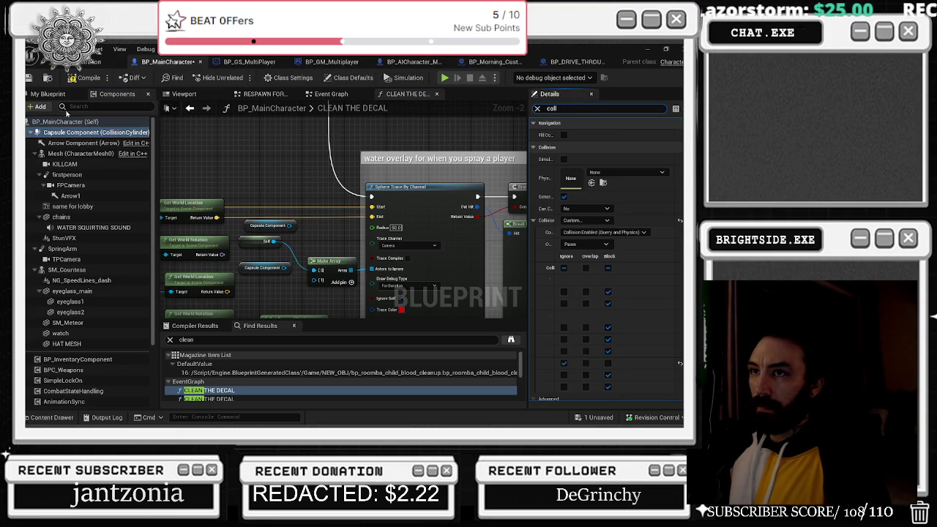
# - Review collision on the Mesh, SM_Countess and eyeglass components, then zoom to the Self node
pyautogui.click(56, 153)
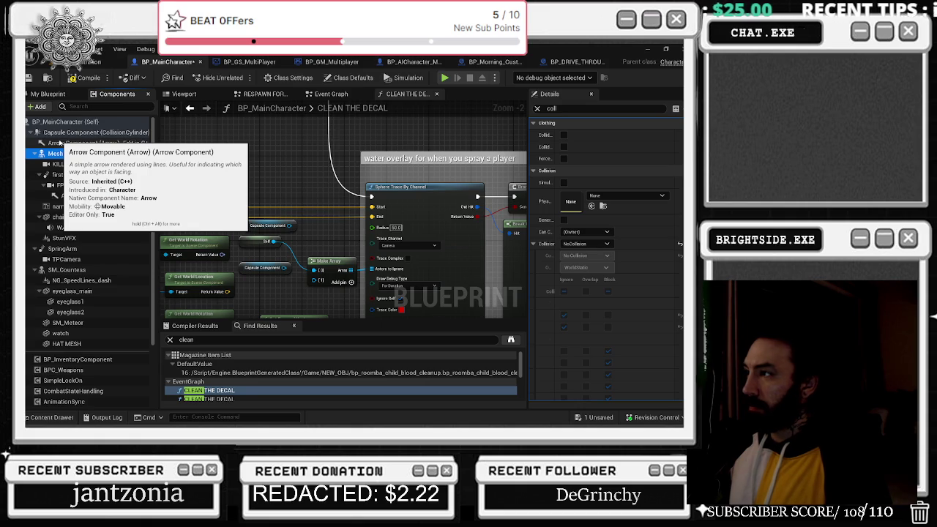
pyautogui.press('Down')
pyautogui.press('Down')
pyautogui.press('Down')
pyautogui.press('Down')
pyautogui.press('Down')
pyautogui.press('Down')
pyautogui.press('Down')
pyautogui.press('Down')
pyautogui.press('Down')
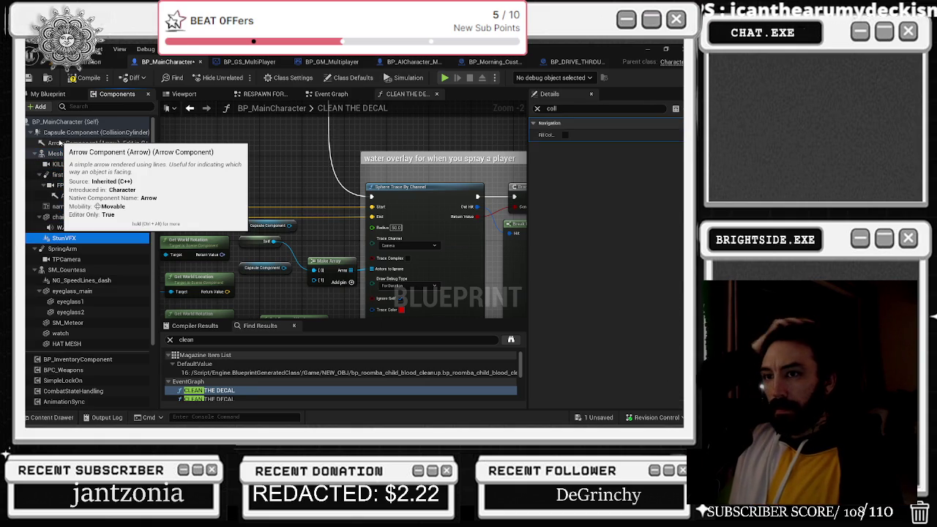
pyautogui.press('Down')
pyautogui.press('Down')
pyautogui.press('Down')
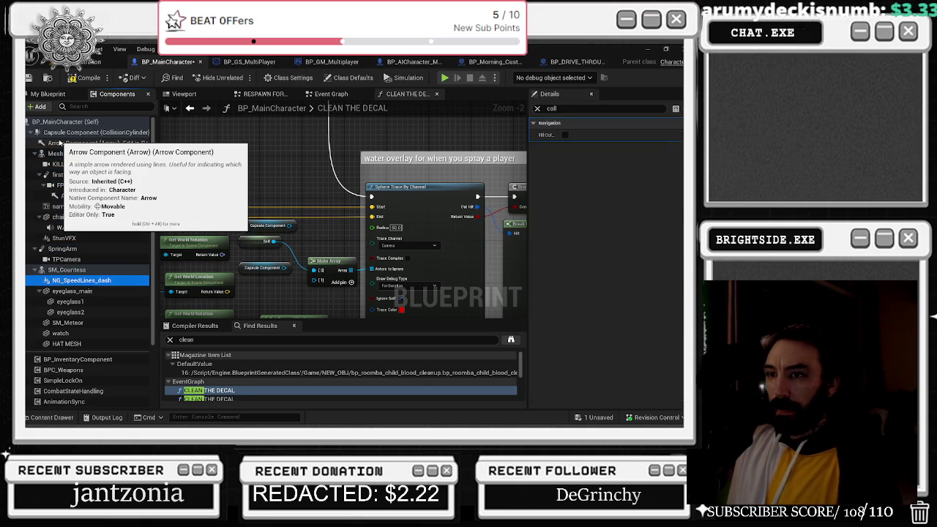
pyautogui.press('Down')
pyautogui.press('Down')
pyautogui.press('Down')
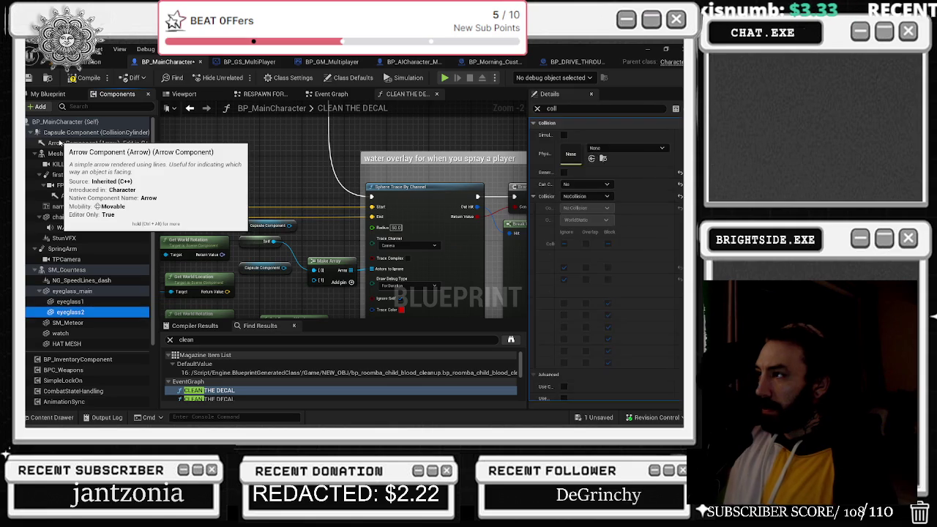
pyautogui.press('Down')
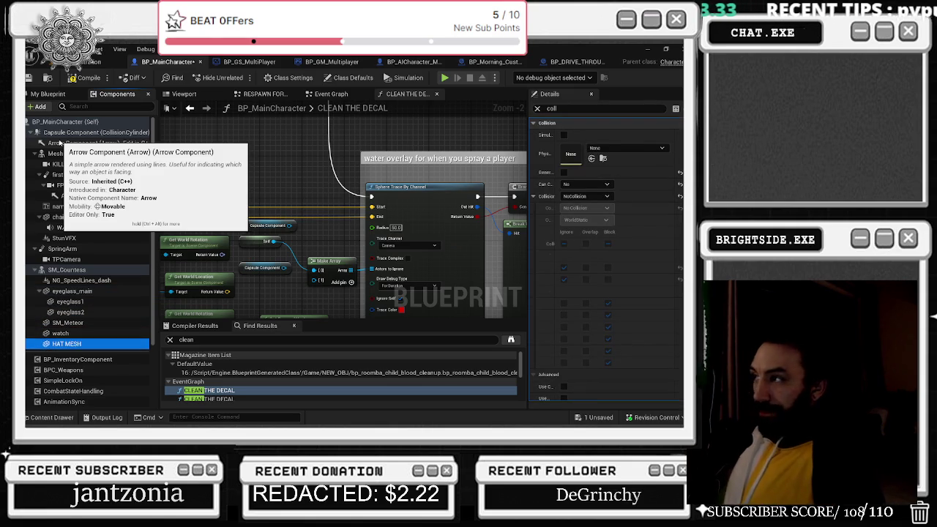
pyautogui.scroll(3, 250, 247)
pyautogui.click(287, 247)
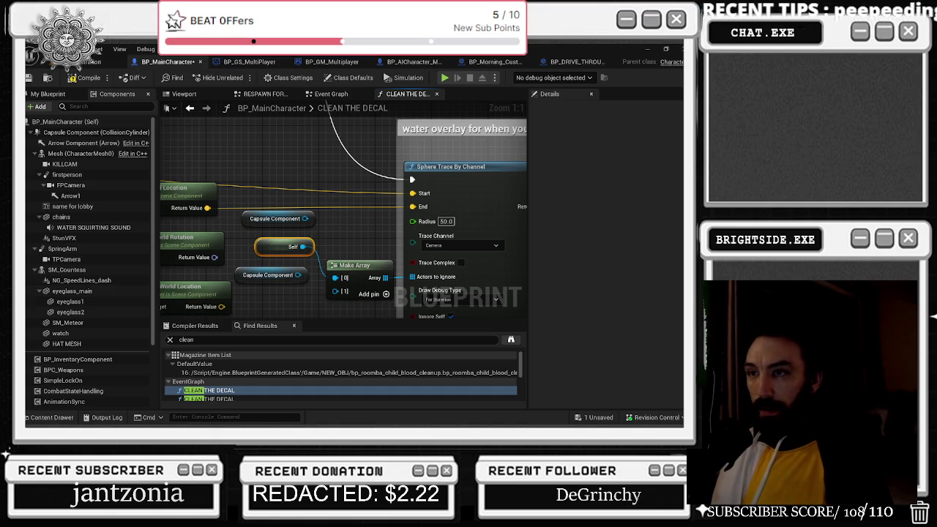
# - Add a Make Array from the Capsule Component and wire it into Actors to Ignore
pyautogui.moveTo(304, 219)
pyautogui.mouseDown()
pyautogui.moveTo(330, 287)
pyautogui.moveTo(338, 235)
pyautogui.mouseUp()
pyautogui.write('make array')
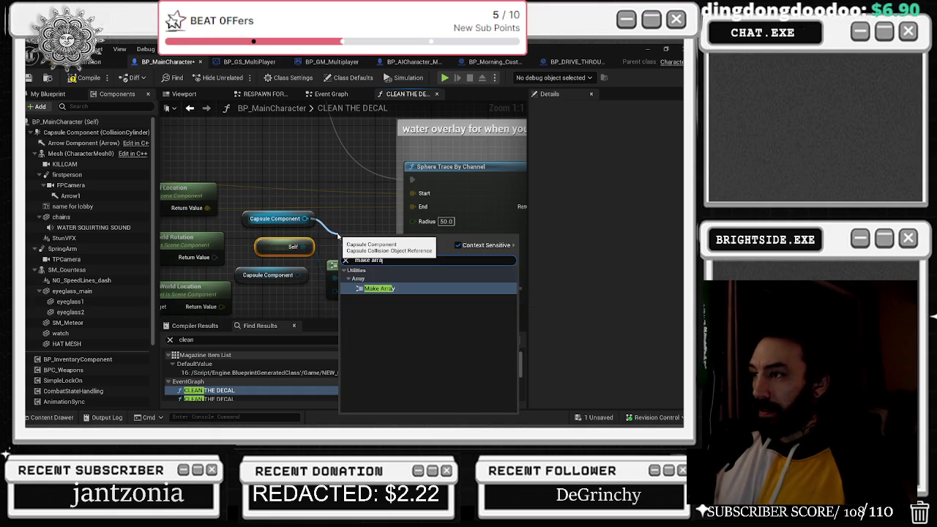
pyautogui.press('Return')
pyautogui.moveTo(338, 236)
pyautogui.mouseDown()
pyautogui.moveTo(331, 233)
pyautogui.moveTo(340, 214)
pyautogui.mouseUp()
pyautogui.click(341, 214)
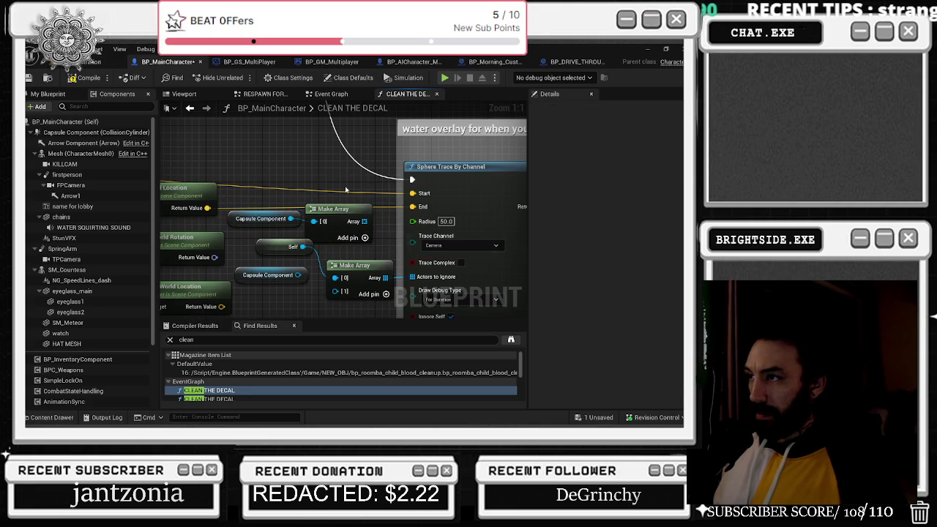
pyautogui.moveTo(381, 227); pyautogui.dragTo(416, 282)
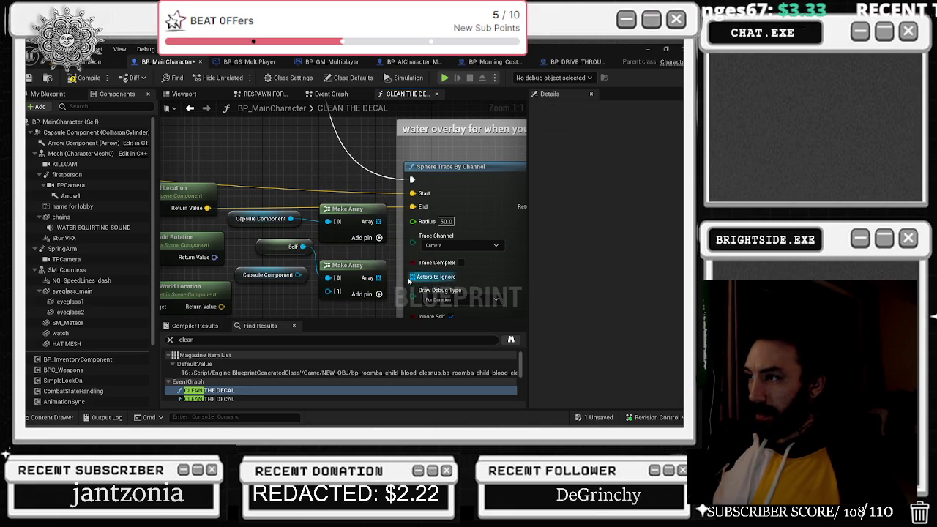
# - Delete the duplicate Make Array and leftover Capsule Component nodes, reconnecting the array to Actors to Ignore
pyautogui.moveTo(416, 280)
pyautogui.mouseDown()
pyautogui.moveTo(350, 201)
pyautogui.moveTo(333, 154)
pyautogui.moveTo(328, 179)
pyautogui.mouseUp()
pyautogui.write('make')
pyautogui.press('Return')
pyautogui.rightClick(328, 162)
pyautogui.press('Delete')
pyautogui.click(339, 209)
pyautogui.press('Delete')
pyautogui.moveTo(271, 178); pyautogui.dragTo(289, 223)
pyautogui.press('Delete')
pyautogui.moveTo(379, 277); pyautogui.dragTo(412, 277)
# - Review the Sphere Trace By Channel node, then search the blueprint for 'attack'
pyautogui.moveTo(404, 245); pyautogui.dragTo(301, 157)
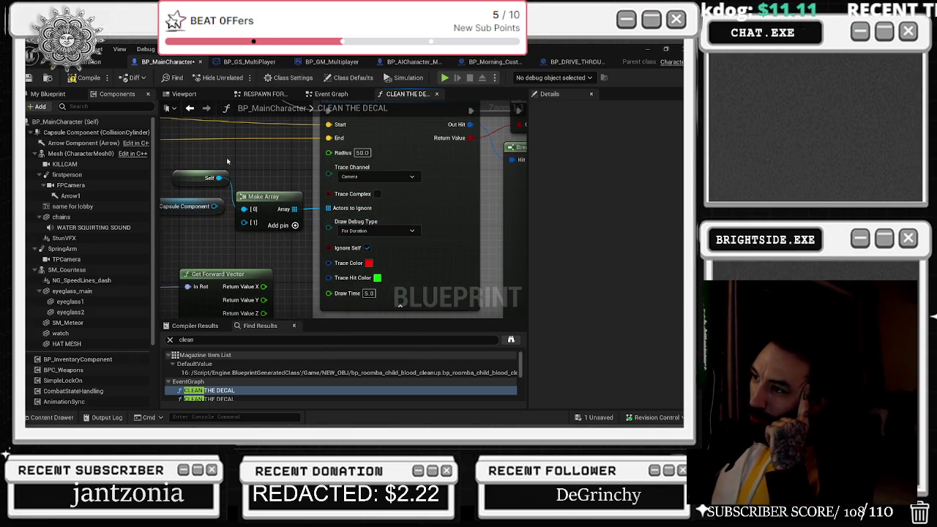
pyautogui.moveTo(227, 161); pyautogui.dragTo(302, 202)
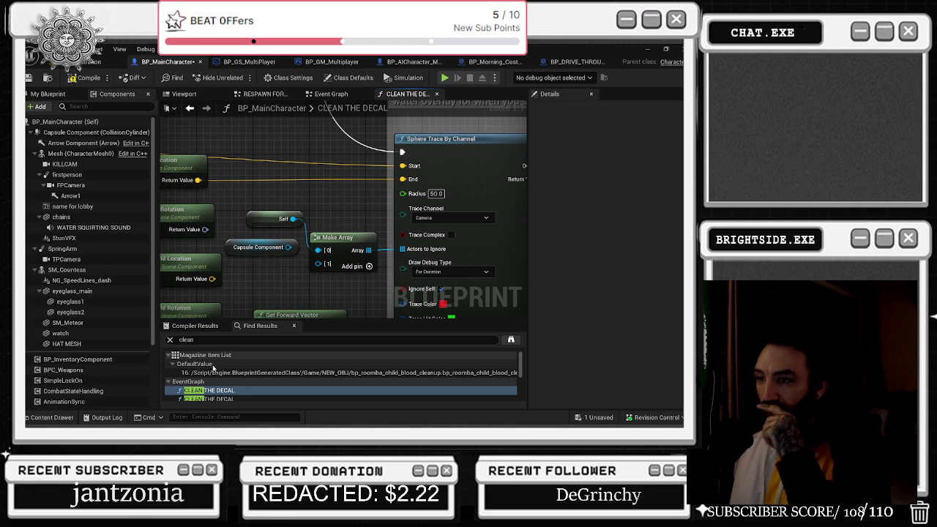
pyautogui.click(187, 339)
pyautogui.write('attach')
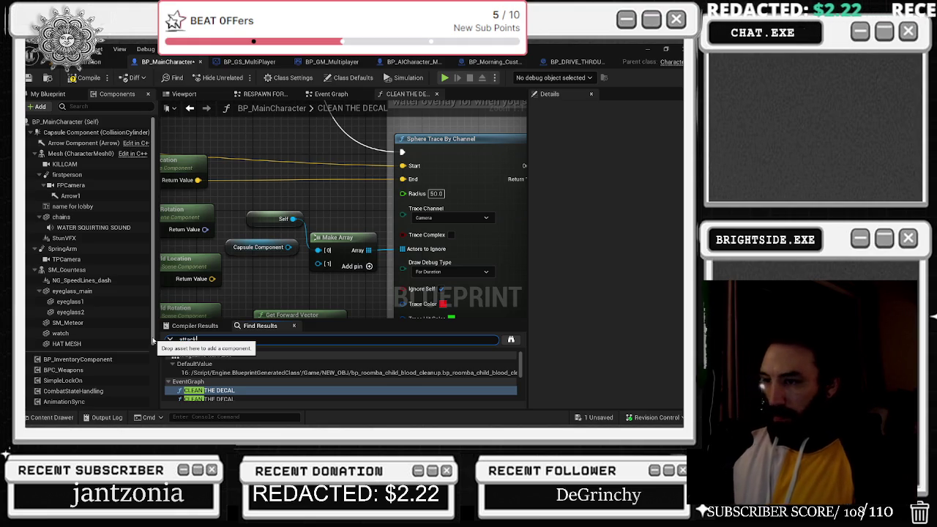
pyautogui.press('Return')
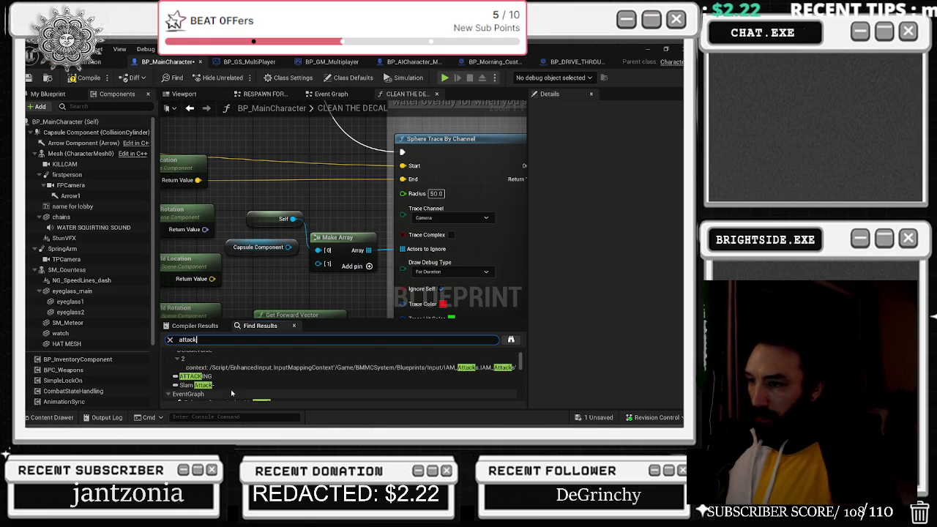
# - Jump to the IA_Attack event and look over its Branch, Attack and sound-playing nodes
pyautogui.click(234, 376)
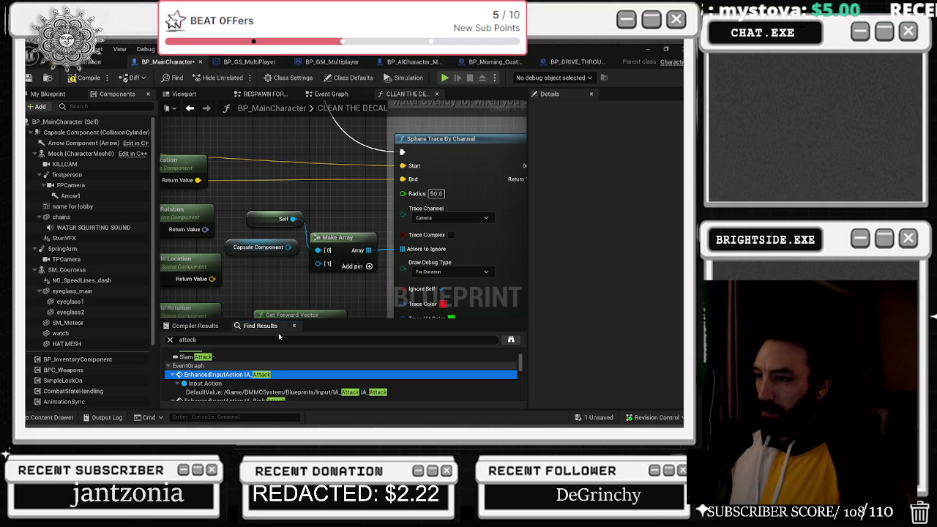
pyautogui.doubleClick(268, 372)
pyautogui.moveTo(339, 217)
pyautogui.mouseDown()
pyautogui.moveTo(467, 226)
pyautogui.moveTo(487, 197)
pyautogui.moveTo(537, 161)
pyautogui.mouseUp()
pyautogui.moveTo(440, 169)
pyautogui.mouseDown()
pyautogui.moveTo(307, 155)
pyautogui.moveTo(284, 188)
pyautogui.moveTo(172, 233)
pyautogui.mouseUp()
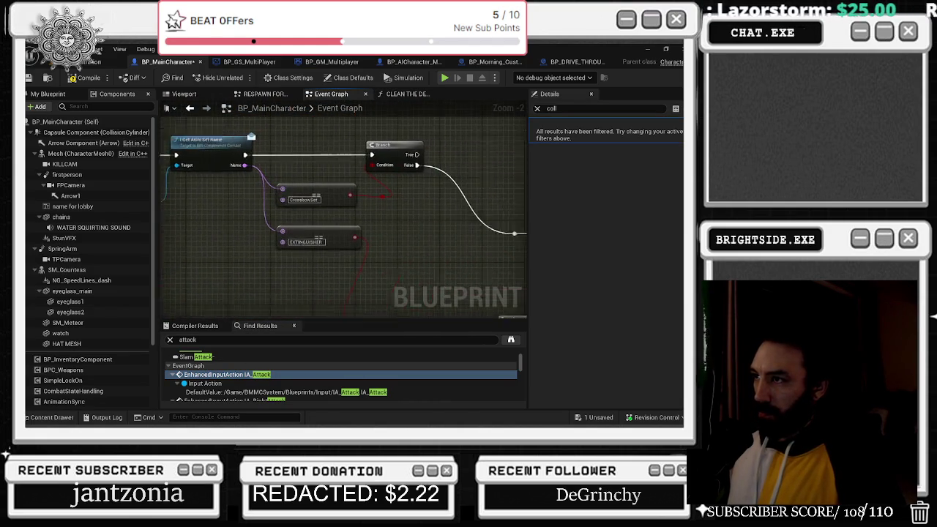
pyautogui.moveTo(252, 189); pyautogui.dragTo(336, 226)
pyautogui.moveTo(373, 169); pyautogui.dragTo(288, 143)
pyautogui.scroll(-1, 288, 143)
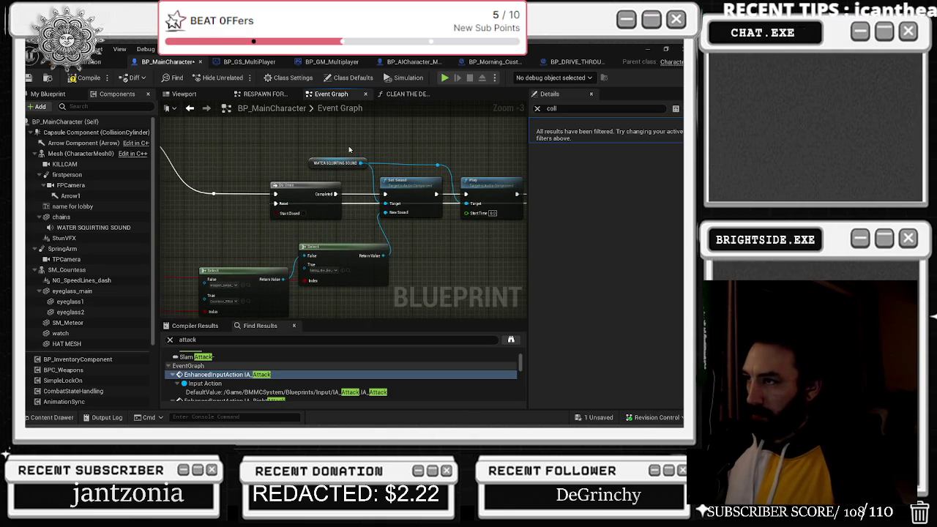
pyautogui.moveTo(339, 155)
pyautogui.mouseDown()
pyautogui.moveTo(322, 219)
pyautogui.moveTo(338, 328)
pyautogui.mouseUp()
# - Search the blueprint for 'get weapon' and inspect the Weapon Name node's surroundings
pyautogui.click(256, 340)
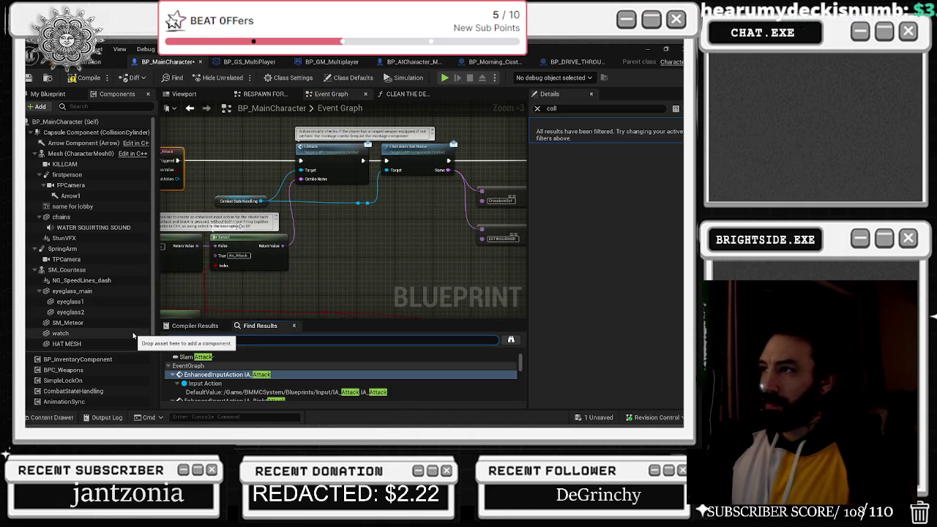
pyautogui.write('get weapon')
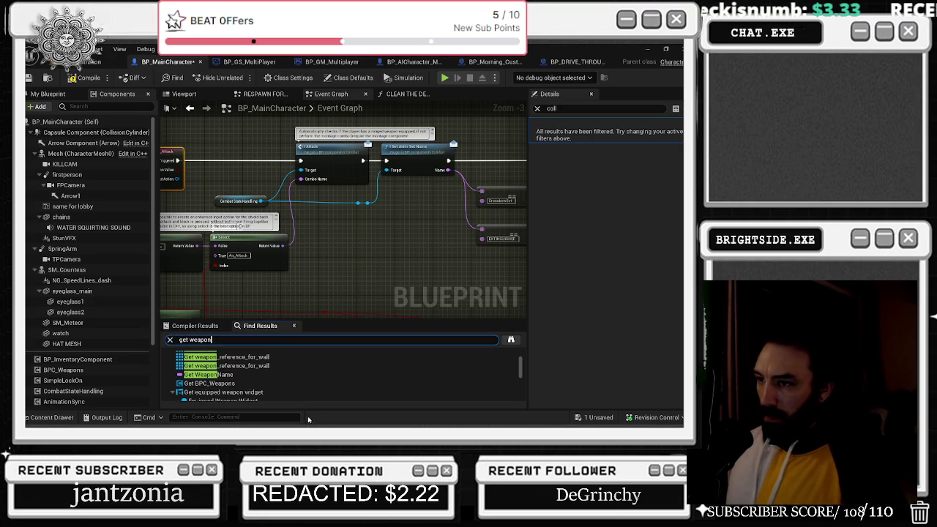
pyautogui.click(290, 374)
pyautogui.scroll(-2, 373, 241)
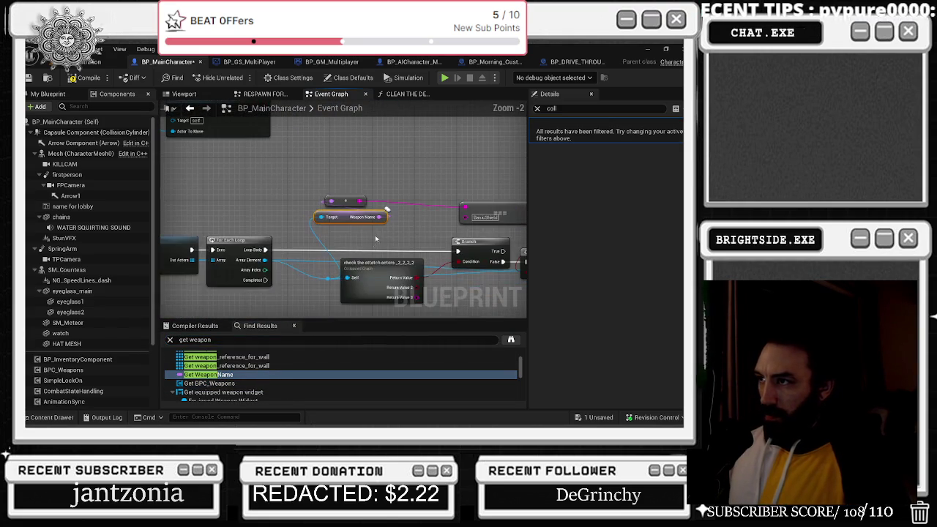
pyautogui.scroll(-1, 379, 234)
pyautogui.moveTo(380, 235)
pyautogui.mouseDown()
pyautogui.moveTo(351, 213)
pyautogui.moveTo(174, 222)
pyautogui.mouseUp()
pyautogui.moveTo(252, 188)
pyautogui.mouseDown()
pyautogui.moveTo(427, 177)
pyautogui.moveTo(195, 173)
pyautogui.mouseUp()
# - Step through the BPC_Weapons results and open Remove The UI at the Get equipped weapon widget node
pyautogui.click(209, 383)
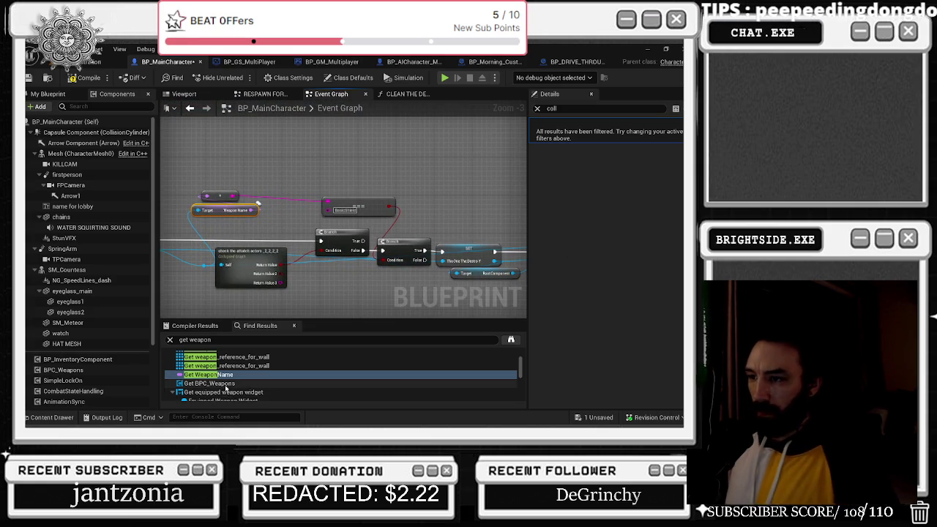
pyautogui.scroll(4, 389, 212)
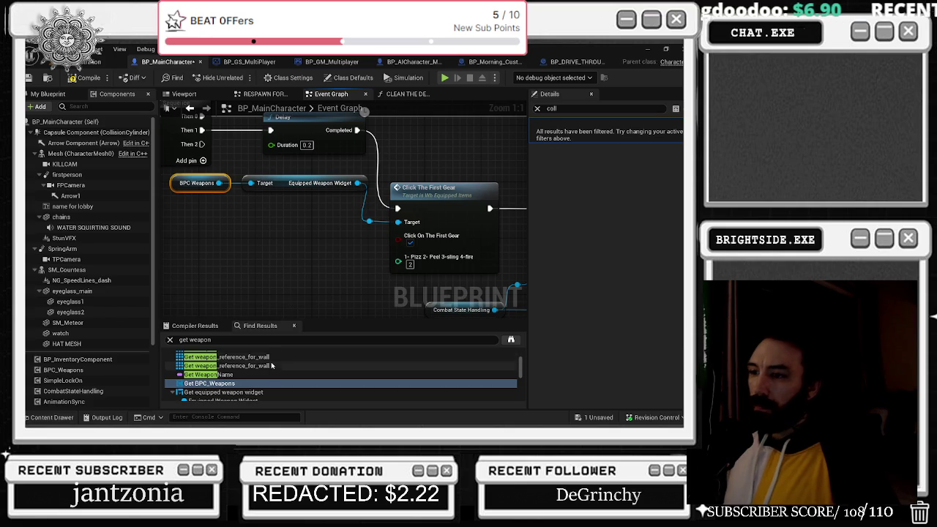
pyautogui.scroll(-2, 249, 381)
pyautogui.click(245, 390)
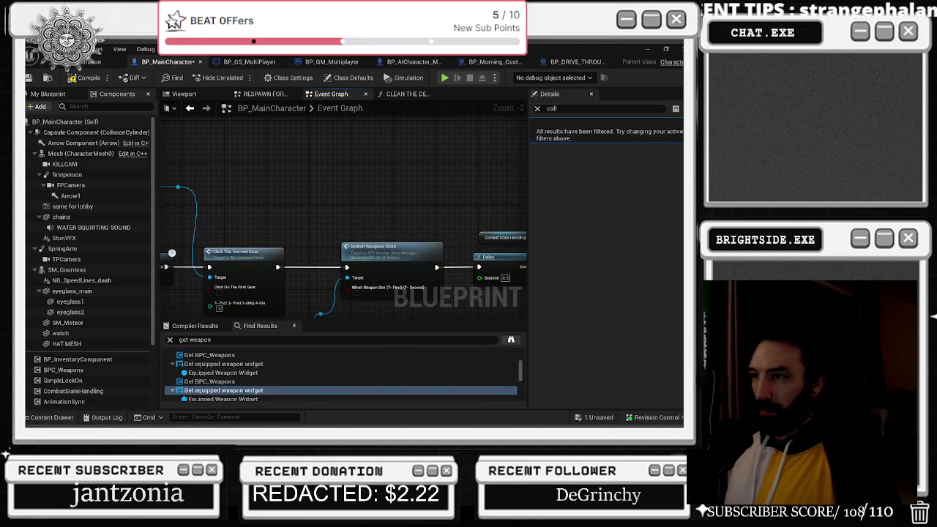
pyautogui.scroll(-3, 229, 386)
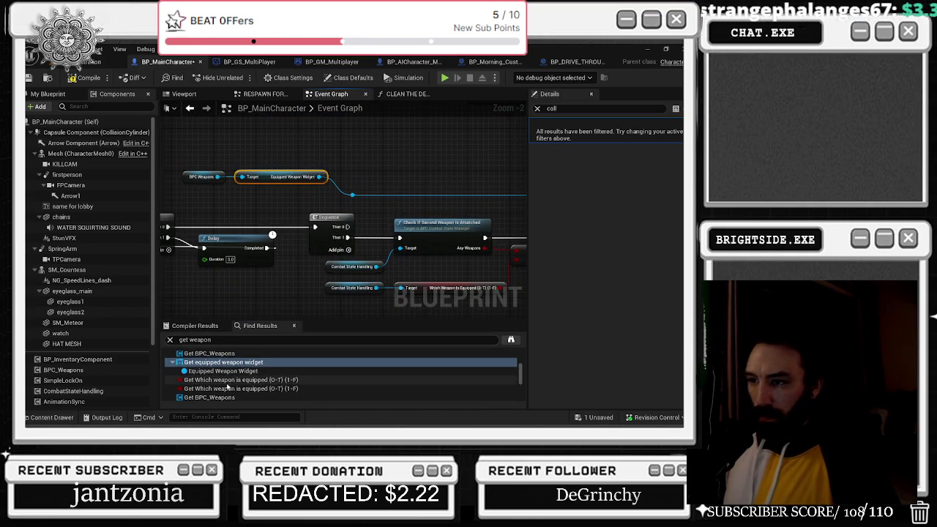
pyautogui.click(229, 384)
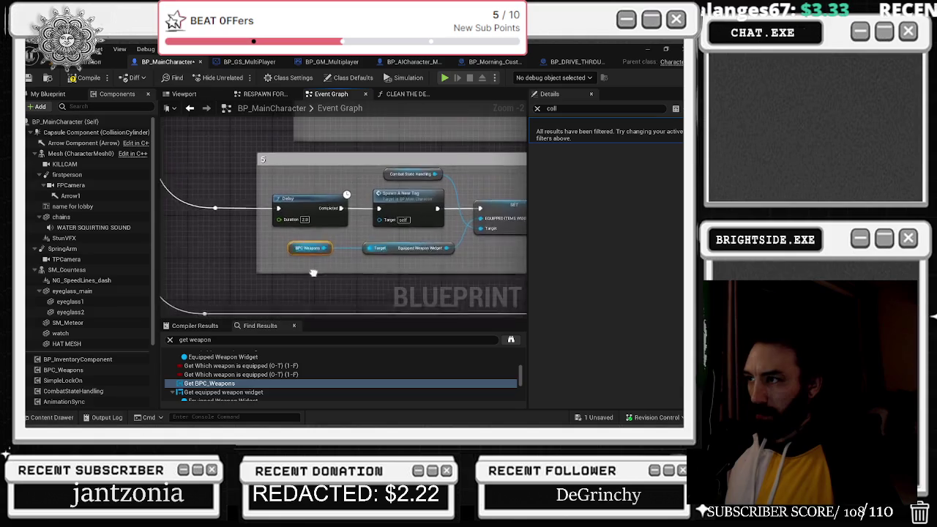
pyautogui.click(232, 386)
pyautogui.scroll(-2, 233, 388)
pyautogui.scroll(2, 233, 388)
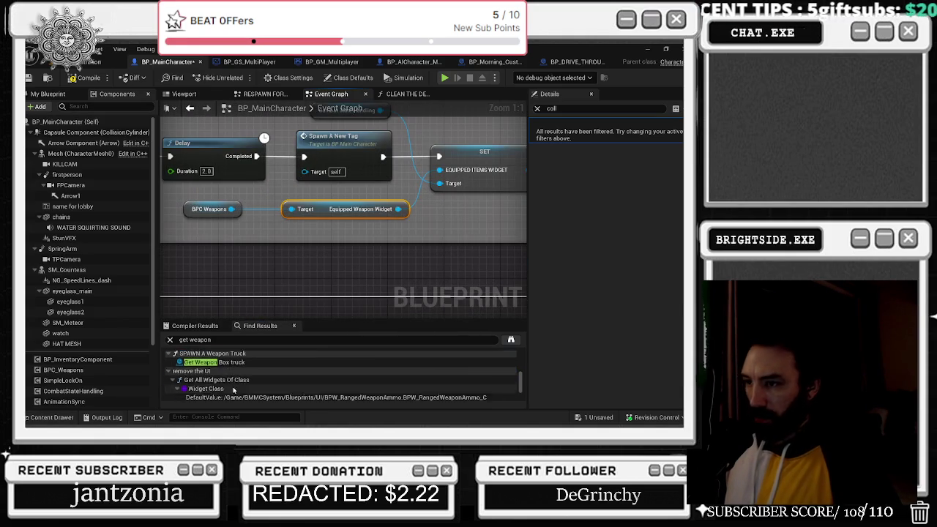
pyautogui.click(240, 364)
pyautogui.doubleClick(240, 364)
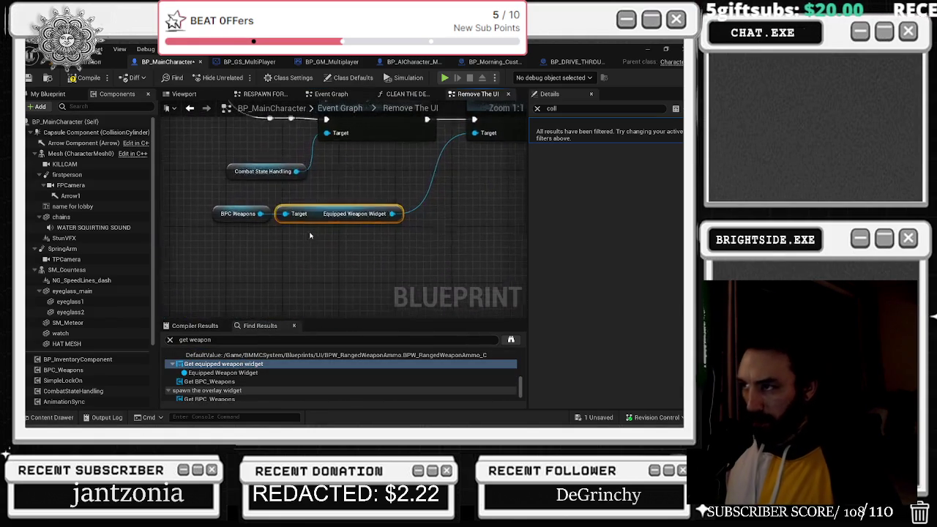